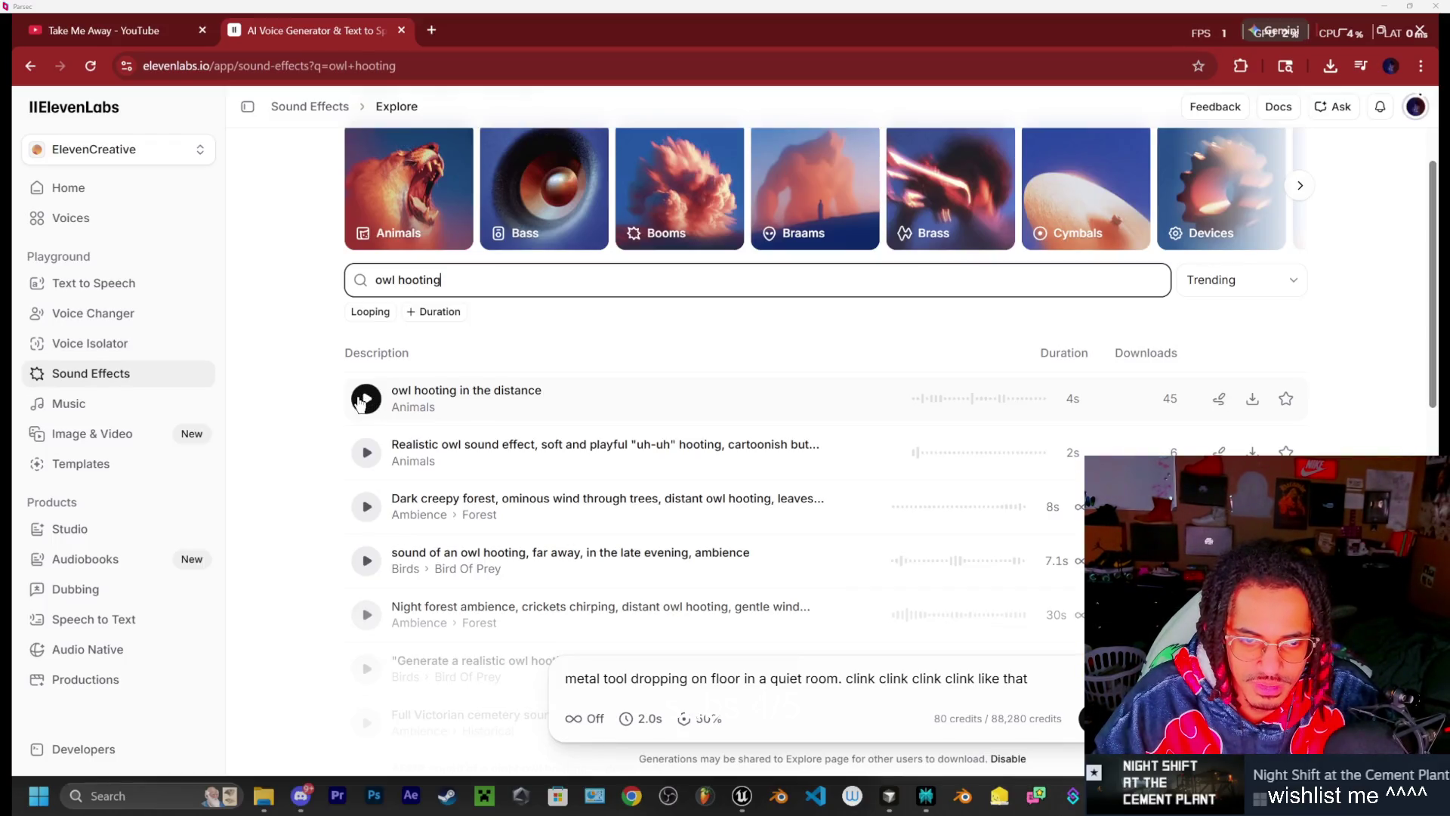
Preview owl hooting results down the list, ending on the far-away evening owl hooting clip
{"action": "left_click", "coordinate": [366, 454]}
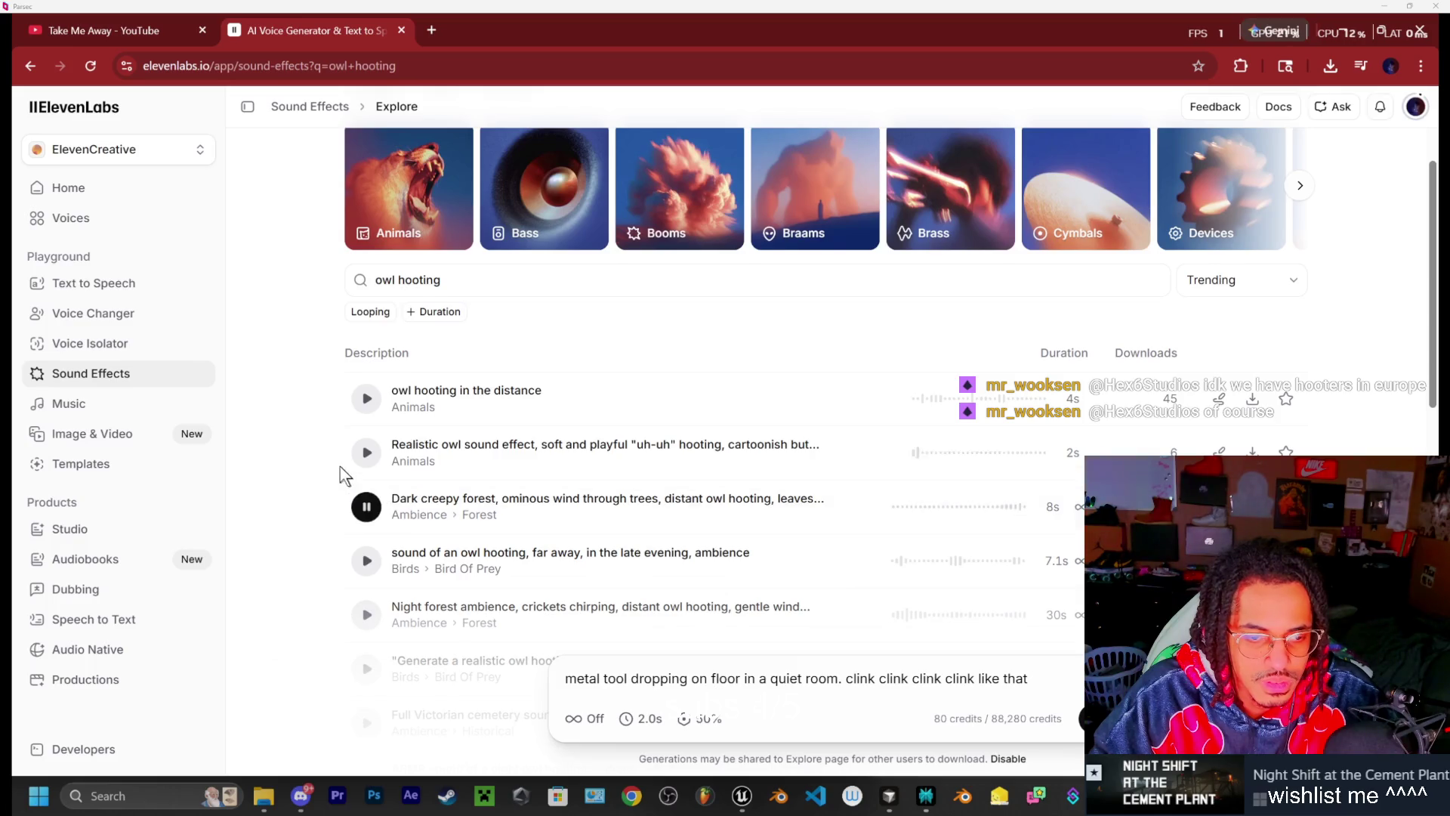
{"action": "scroll", "coordinate": [371, 502], "scroll_direction": "down", "scroll_amount": 1}
{"action": "left_click", "coordinate": [370, 475]}
{"action": "scroll", "coordinate": [371, 476], "scroll_direction": "down", "scroll_amount": 1}
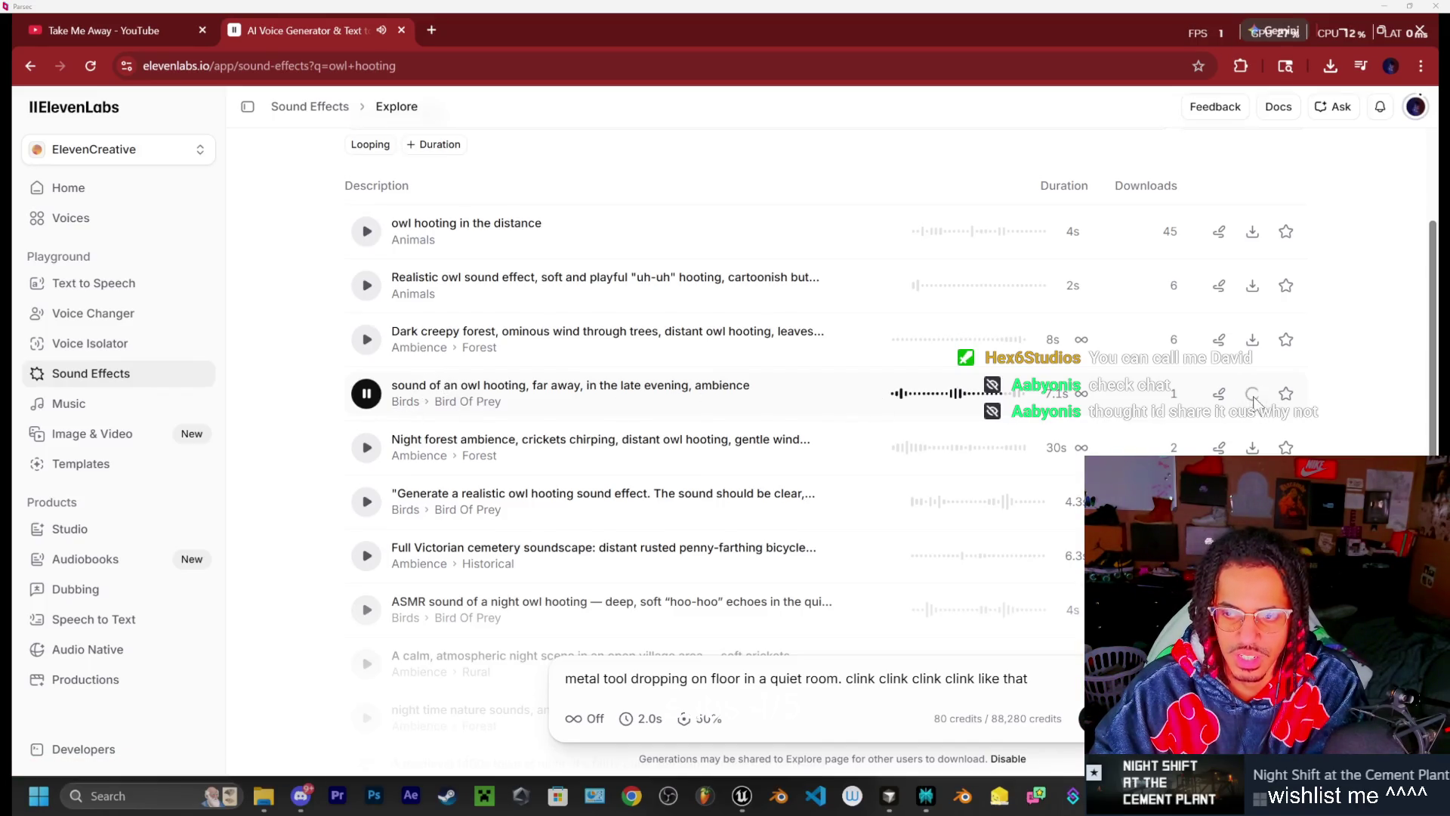
Audition the night forest, calm night scene, night nature and medieval town-at-night clips
{"action": "left_click", "coordinate": [366, 399]}
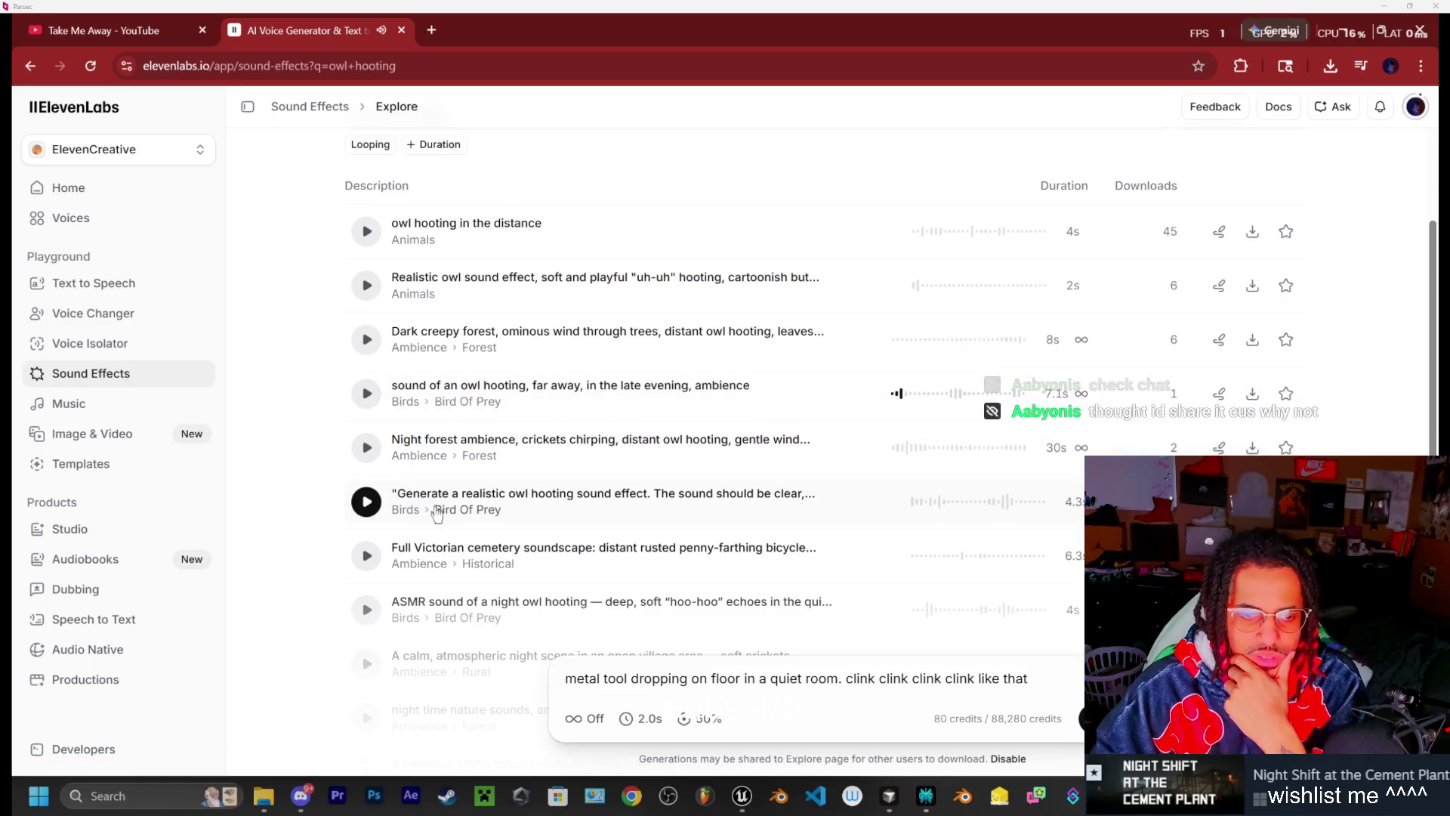
{"action": "left_click", "coordinate": [370, 507]}
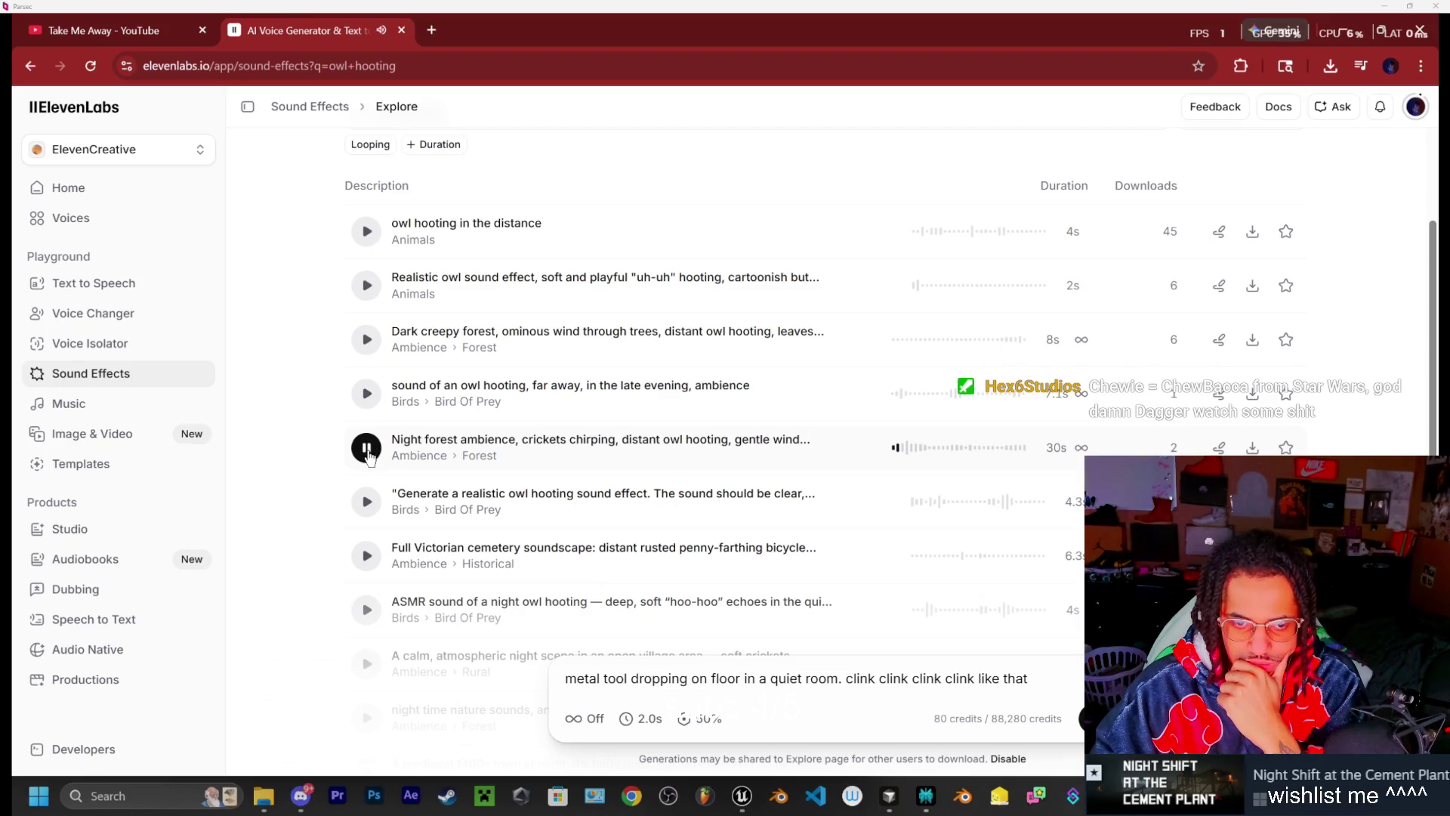
{"action": "scroll", "coordinate": [370, 451], "scroll_direction": "down", "scroll_amount": 2}
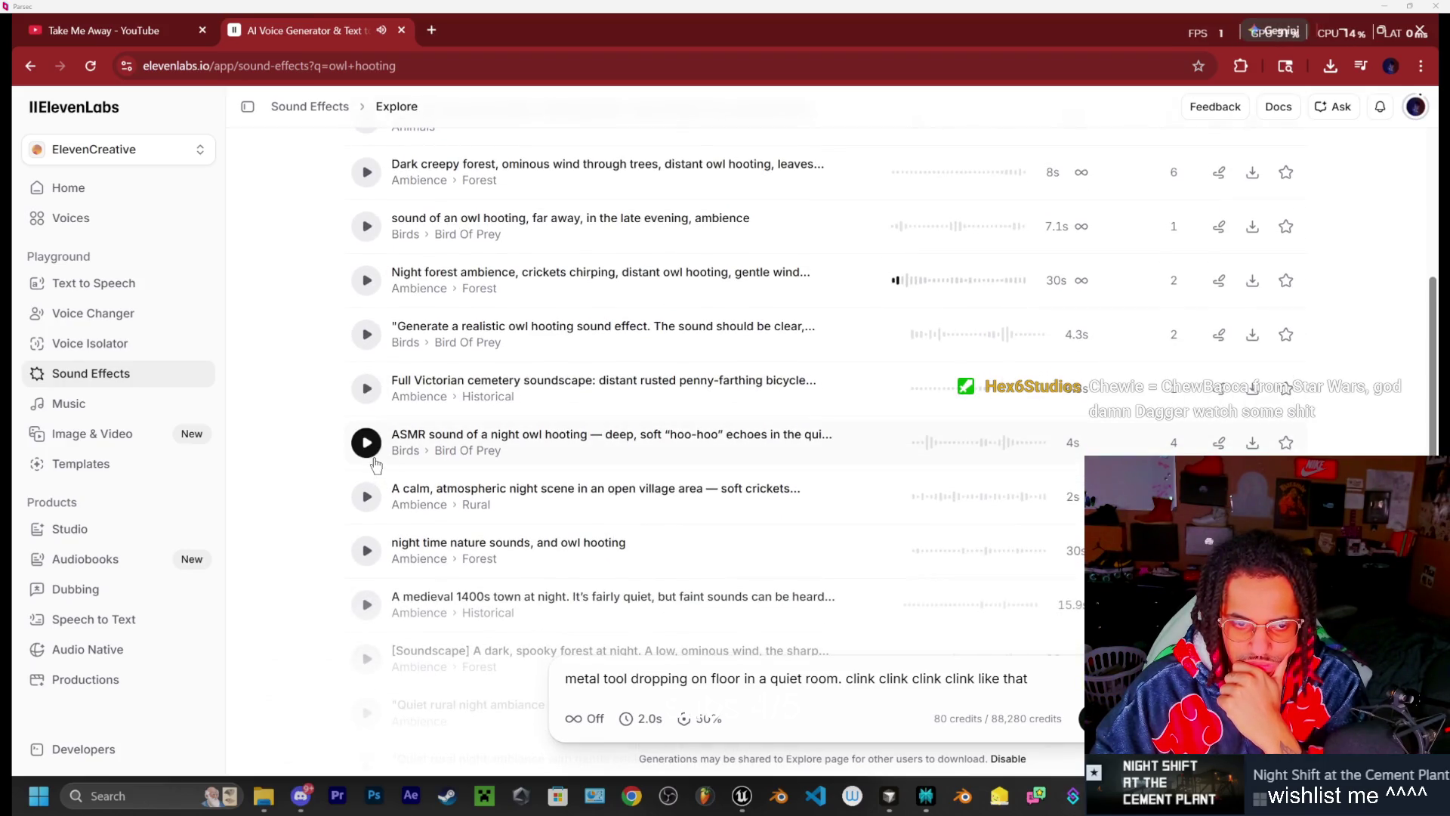
{"action": "left_click", "coordinate": [366, 496]}
{"action": "scroll", "coordinate": [367, 483], "scroll_direction": "down", "scroll_amount": 1}
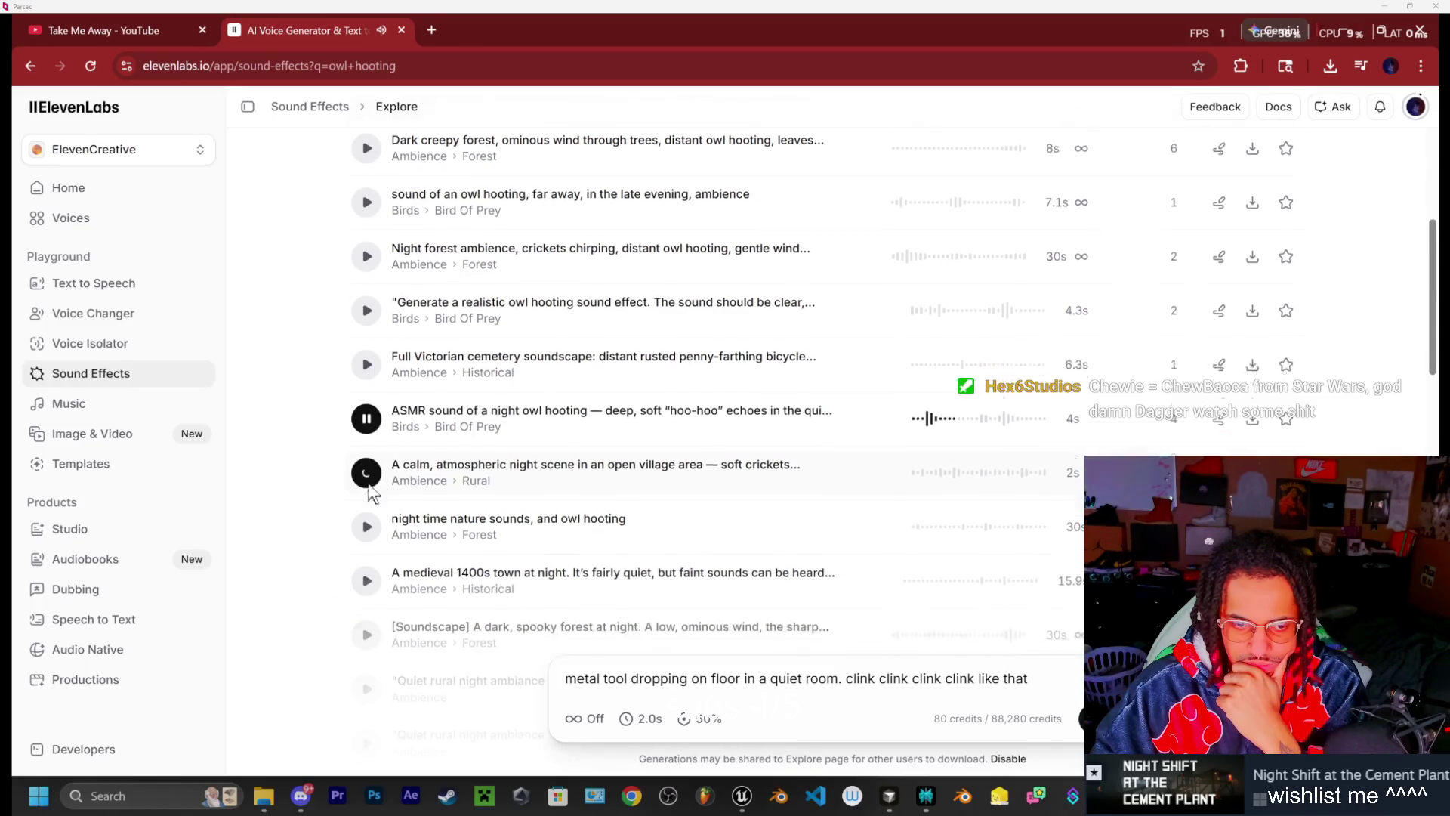
{"action": "left_click", "coordinate": [366, 468]}
{"action": "scroll", "coordinate": [368, 467], "scroll_direction": "down", "scroll_amount": 1}
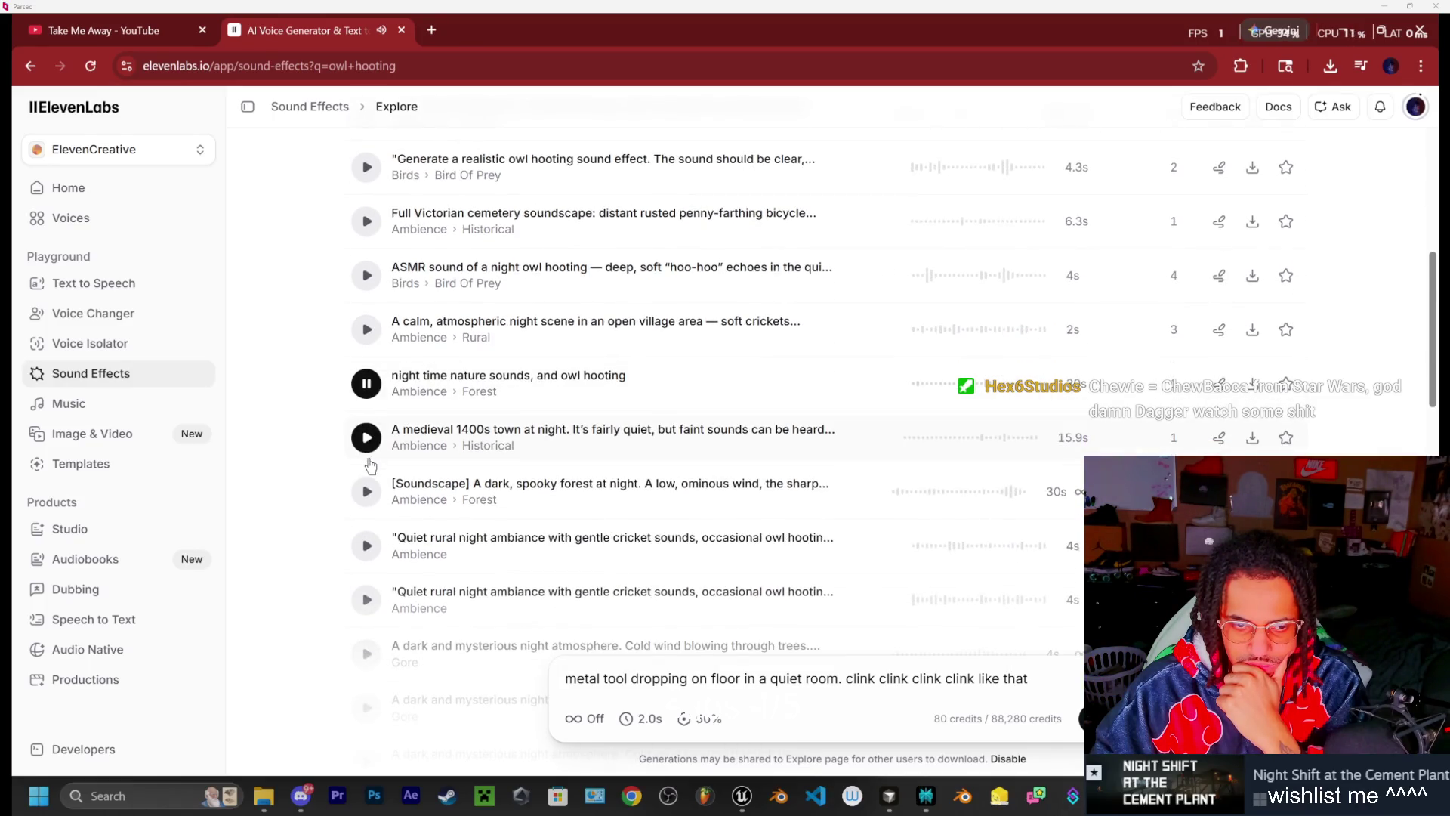
{"action": "left_click", "coordinate": [367, 440]}
{"action": "scroll", "coordinate": [368, 449], "scroll_direction": "down", "scroll_amount": 3}
Scroll back to the top, select the owl hooting search text, and switch to Unreal Engine
{"action": "scroll", "coordinate": [385, 451], "scroll_direction": "up", "scroll_amount": 6}
{"action": "scroll", "coordinate": [385, 451], "scroll_direction": "down", "scroll_amount": 3}
{"action": "scroll", "coordinate": [400, 449], "scroll_direction": "up", "scroll_amount": 8}
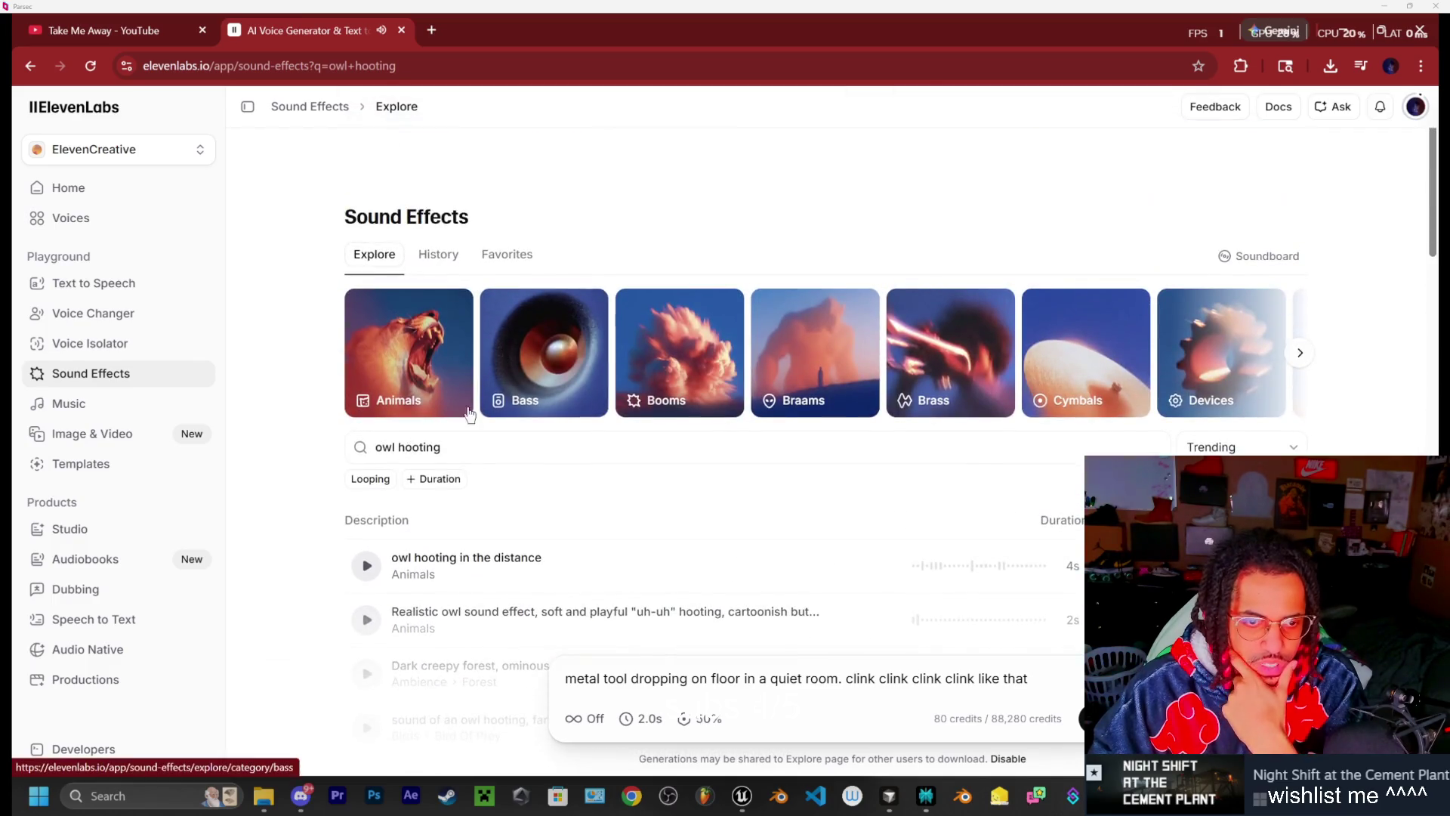
{"action": "left_click_drag", "start_coordinate": [450, 447], "coordinate": [376, 445]}
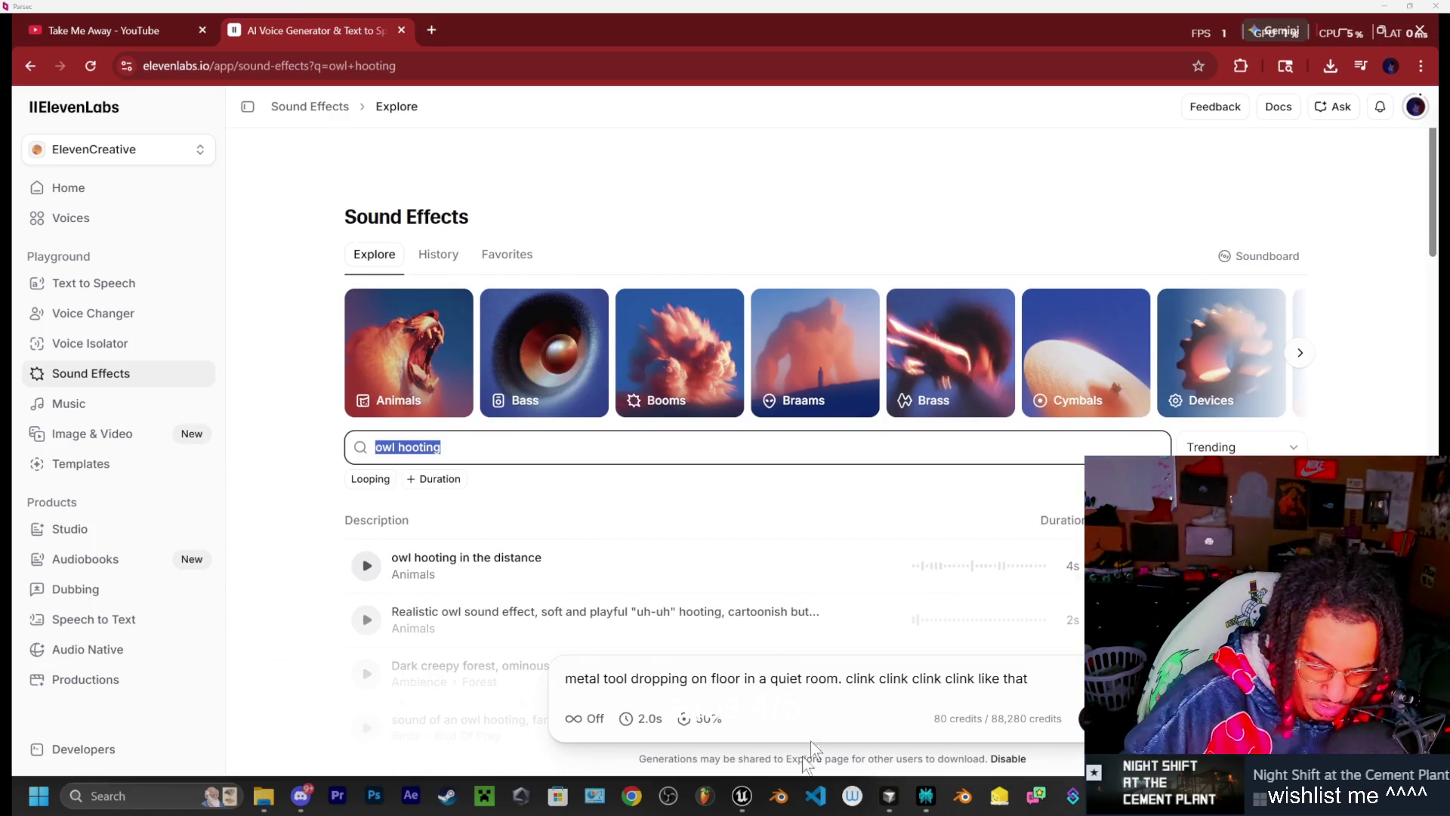
{"action": "left_click", "coordinate": [741, 795]}
Fly from the water cooler room out over the catwalk toward the red scaffold tower
{"action": "key", "text": "w"}
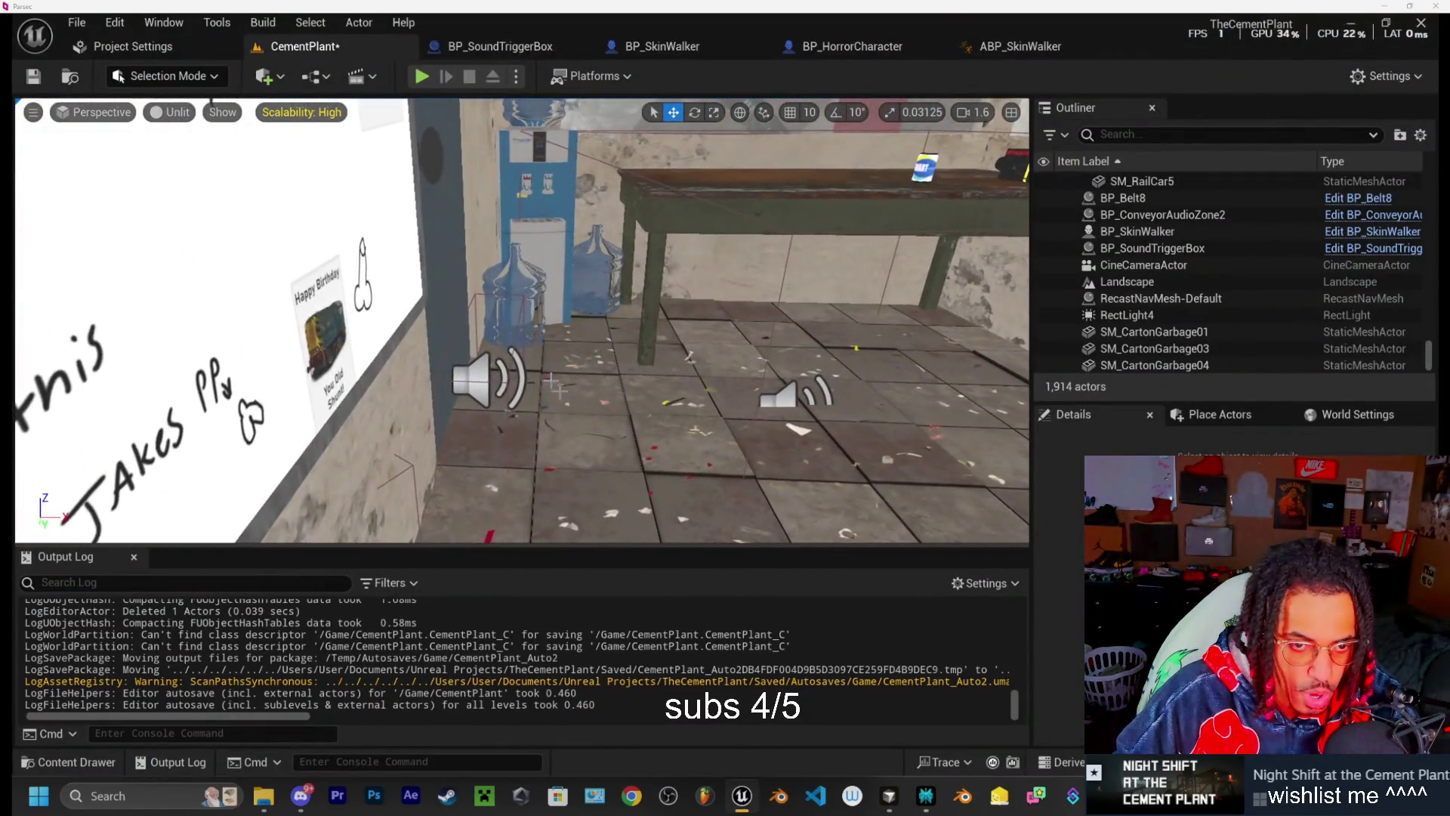
{"action": "key", "text": "s"}
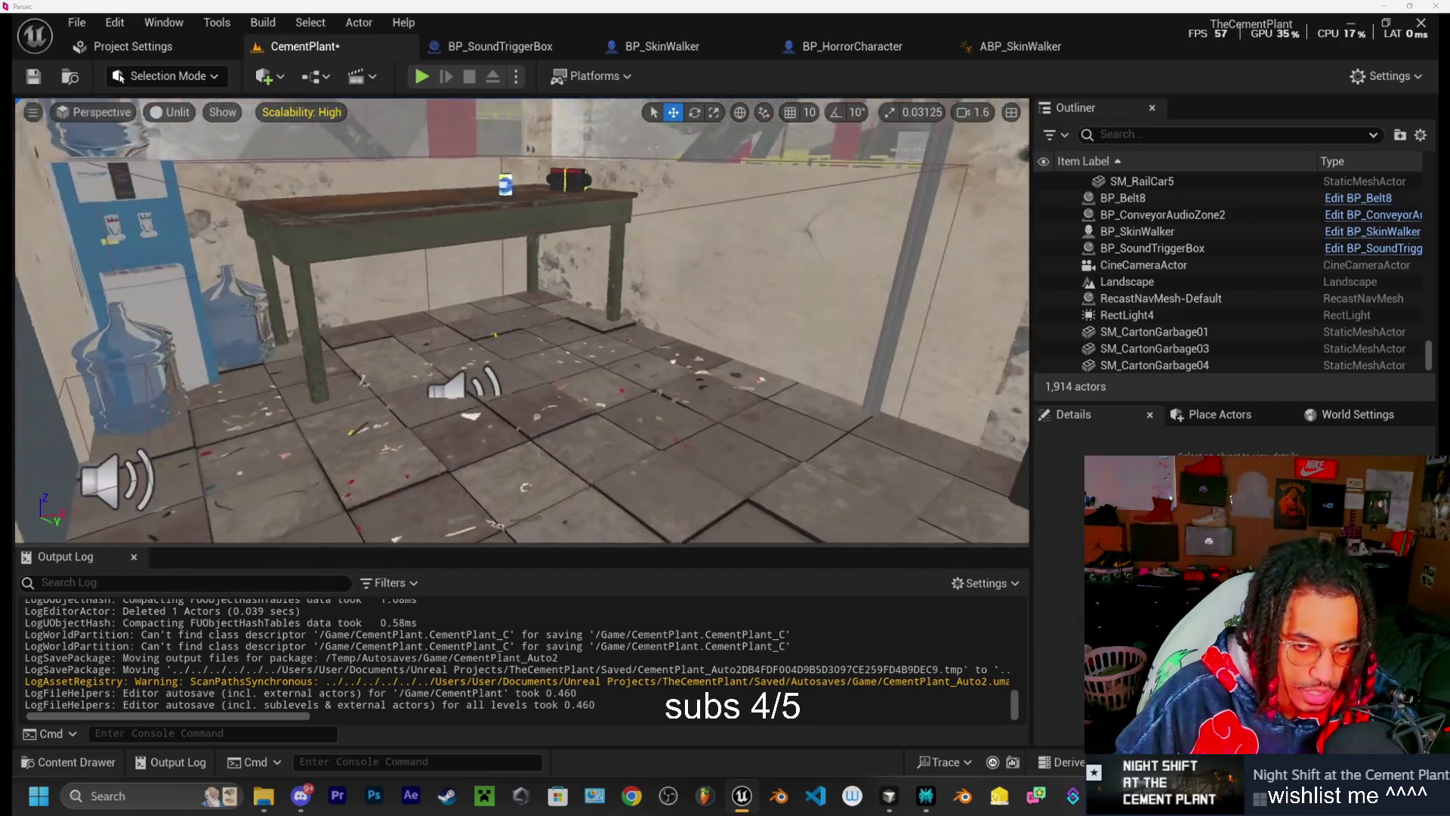
{"action": "key", "text": "s"}
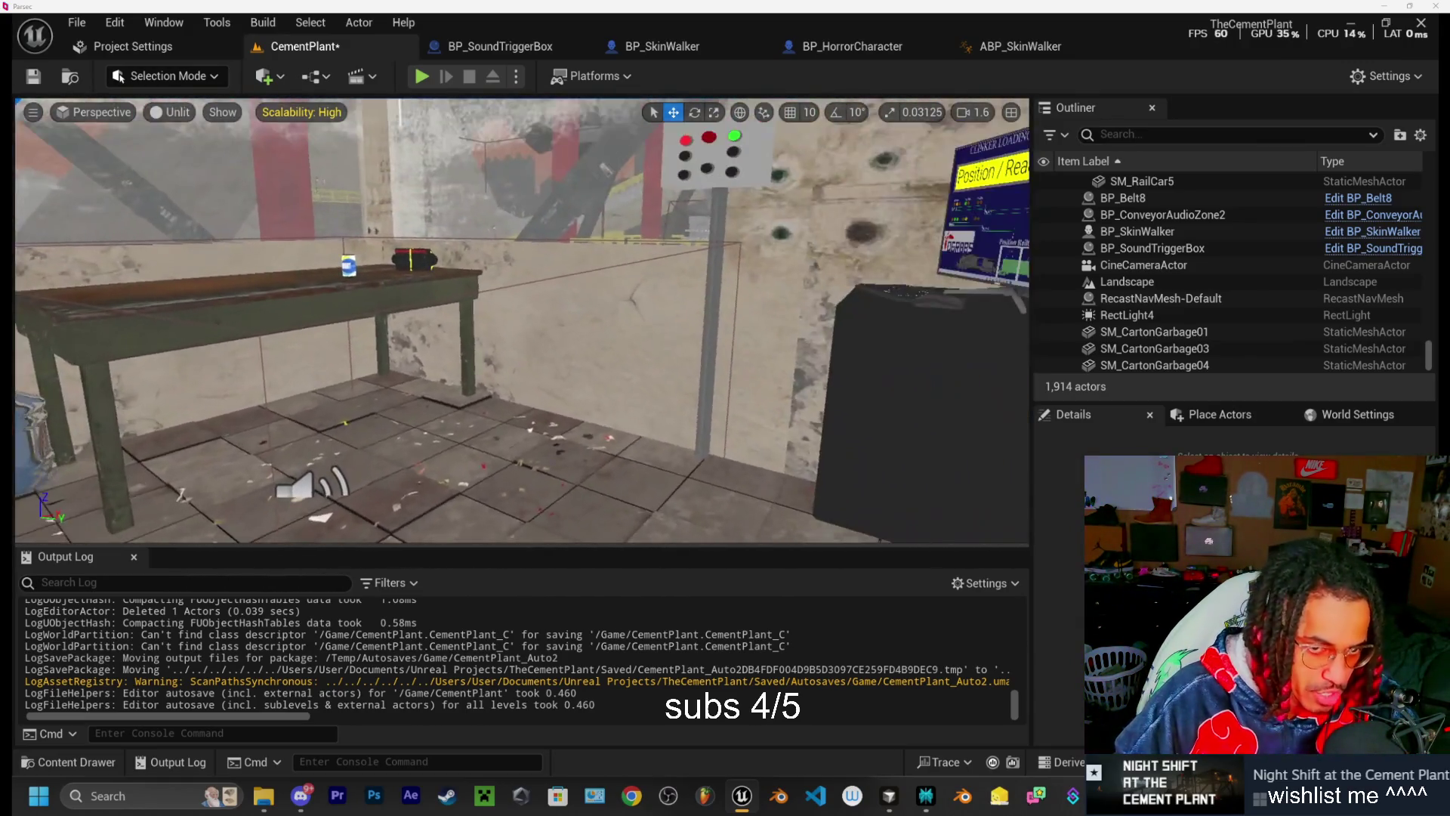
{"action": "key", "text": "s"}
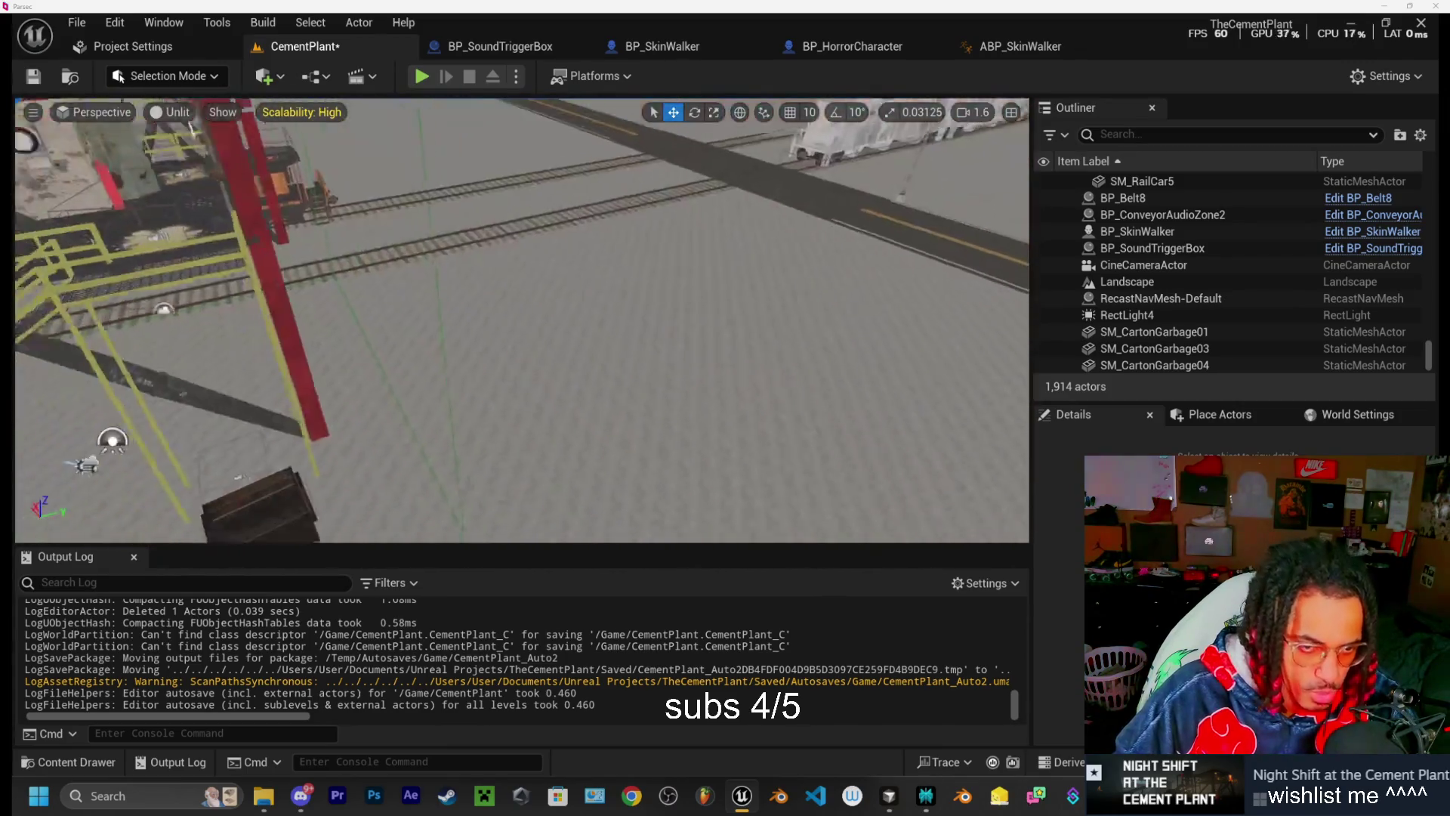
{"action": "key", "text": "q"}
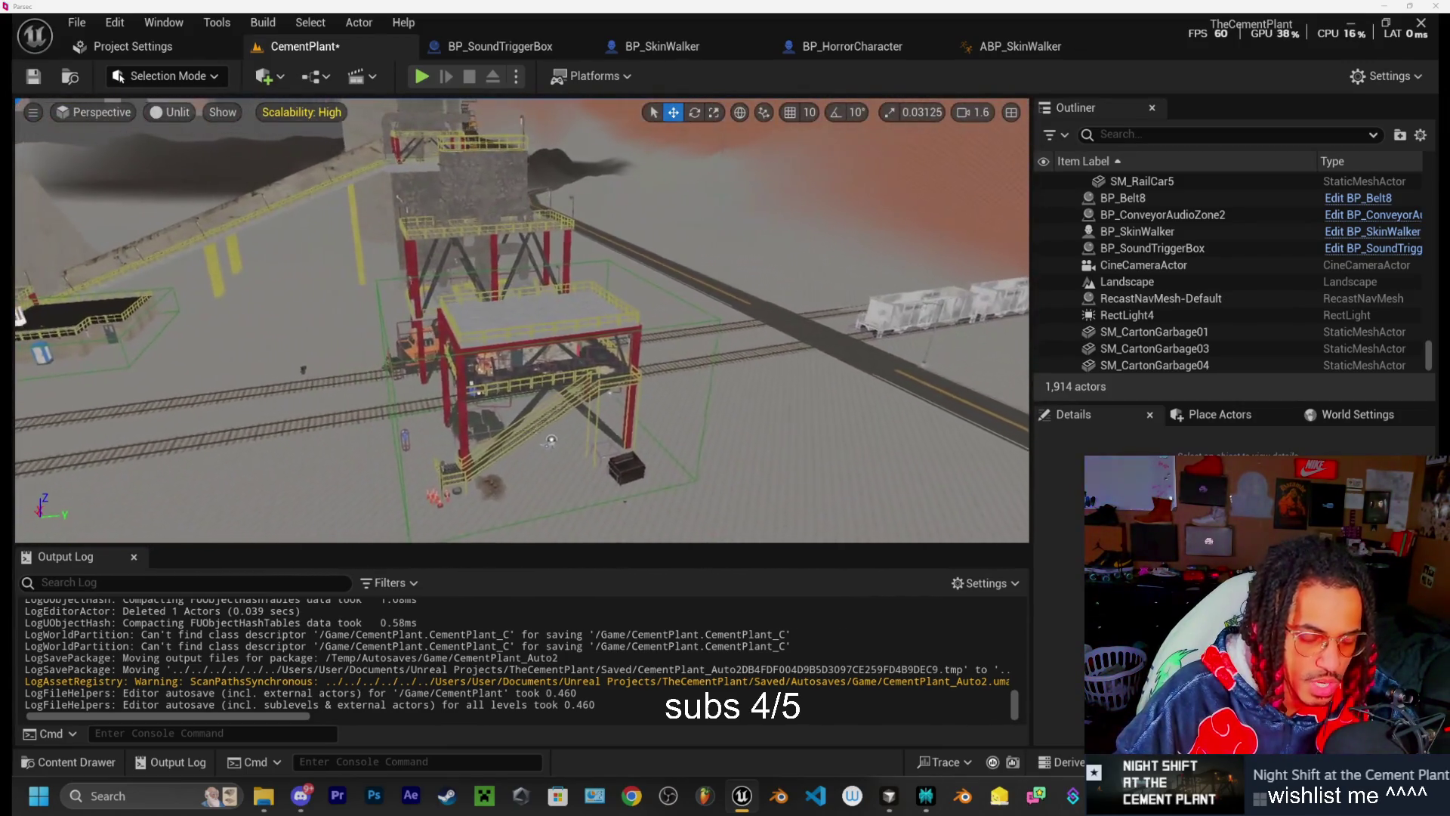
{"action": "key", "text": "w"}
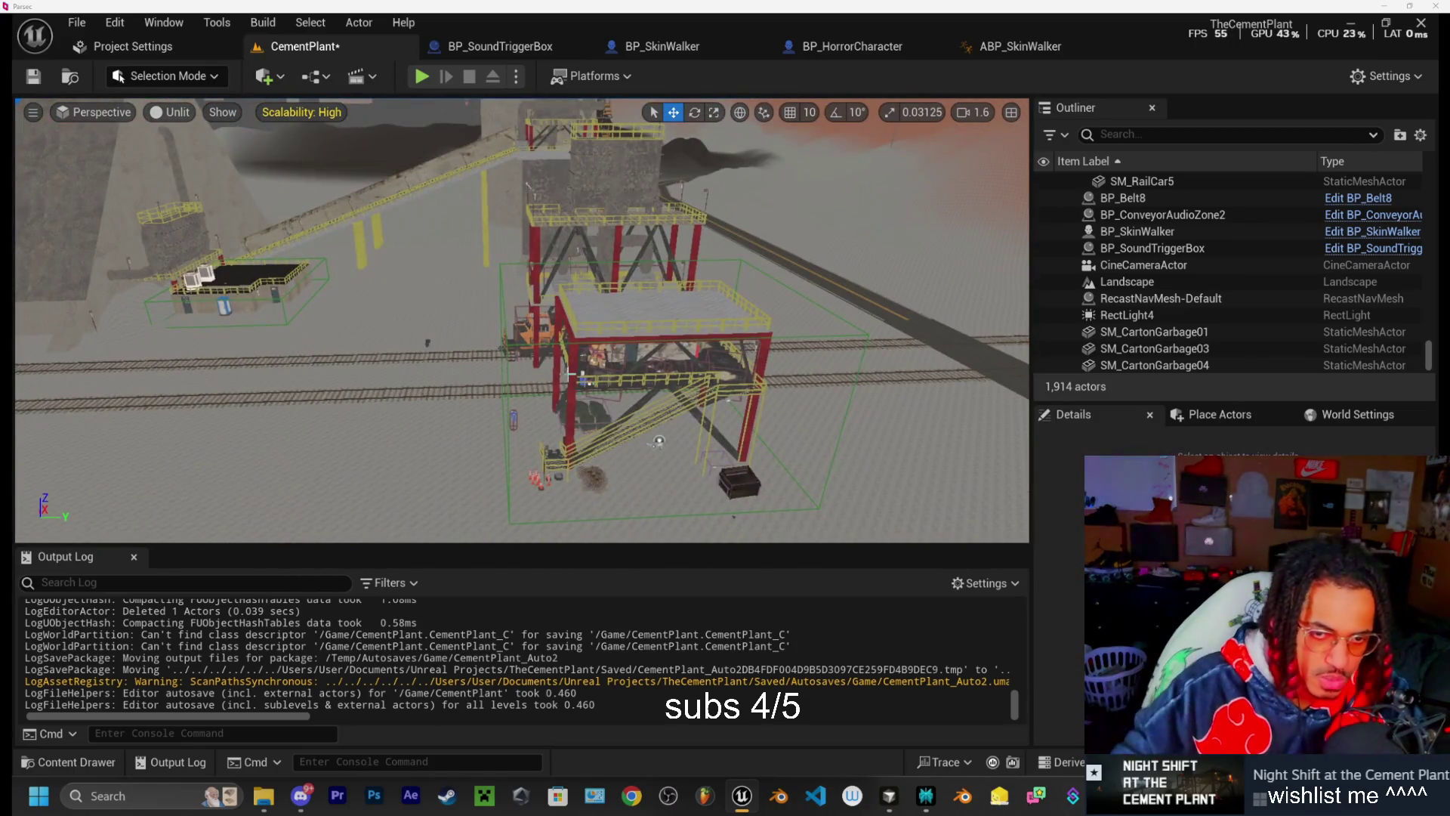
Reframe the view on the scaffold tower, then bring up Discord's gamedev-chat
{"action": "mouse_move", "coordinate": [472, 392]}
{"action": "left_mouse_down"}
{"action": "mouse_move", "coordinate": [473, 332]}
{"action": "mouse_move", "coordinate": [473, 396]}
{"action": "left_mouse_up"}
{"action": "left_click_drag", "start_coordinate": [571, 344], "coordinate": [625, 341]}
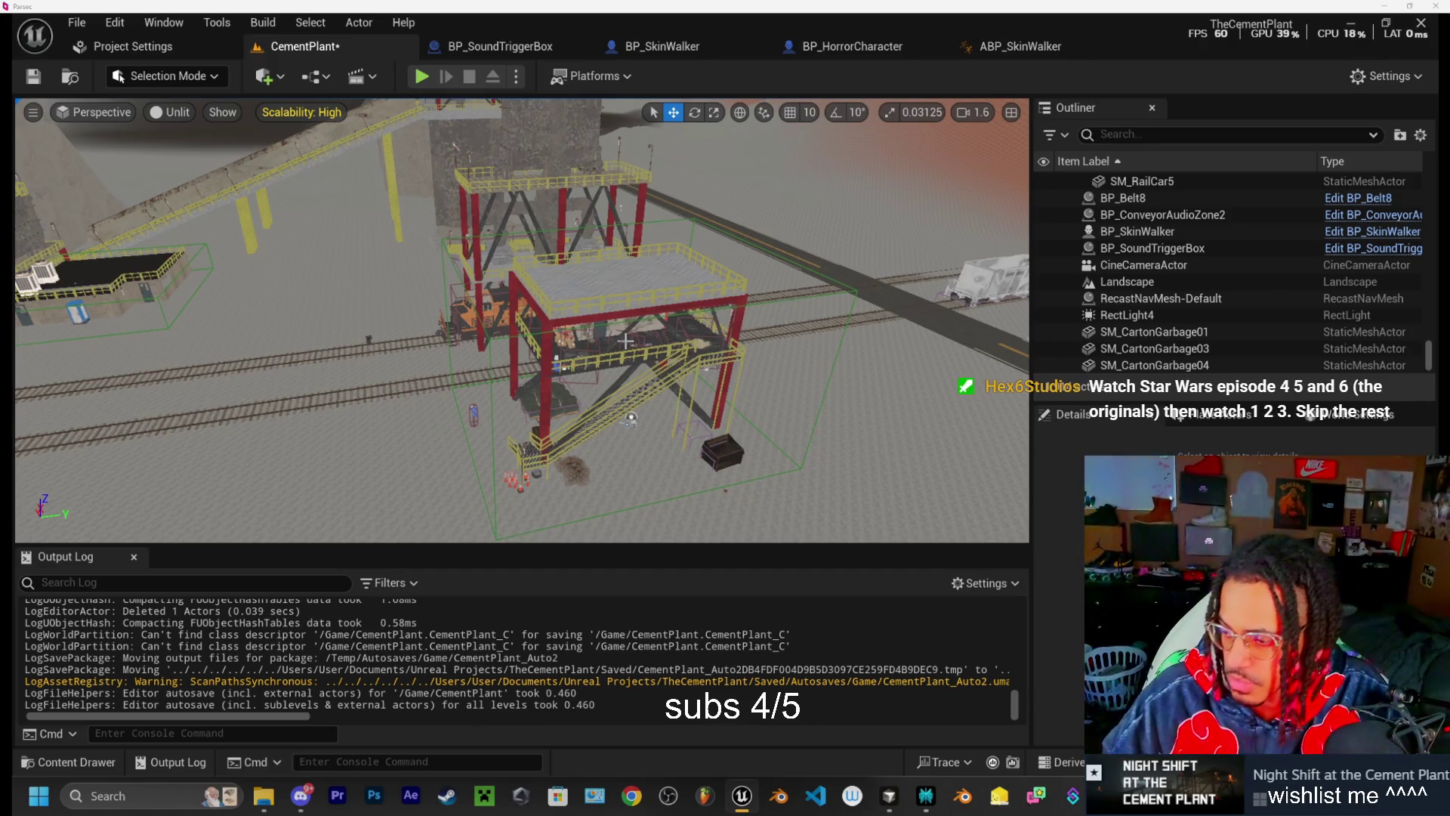
{"action": "left_click", "coordinate": [314, 793]}
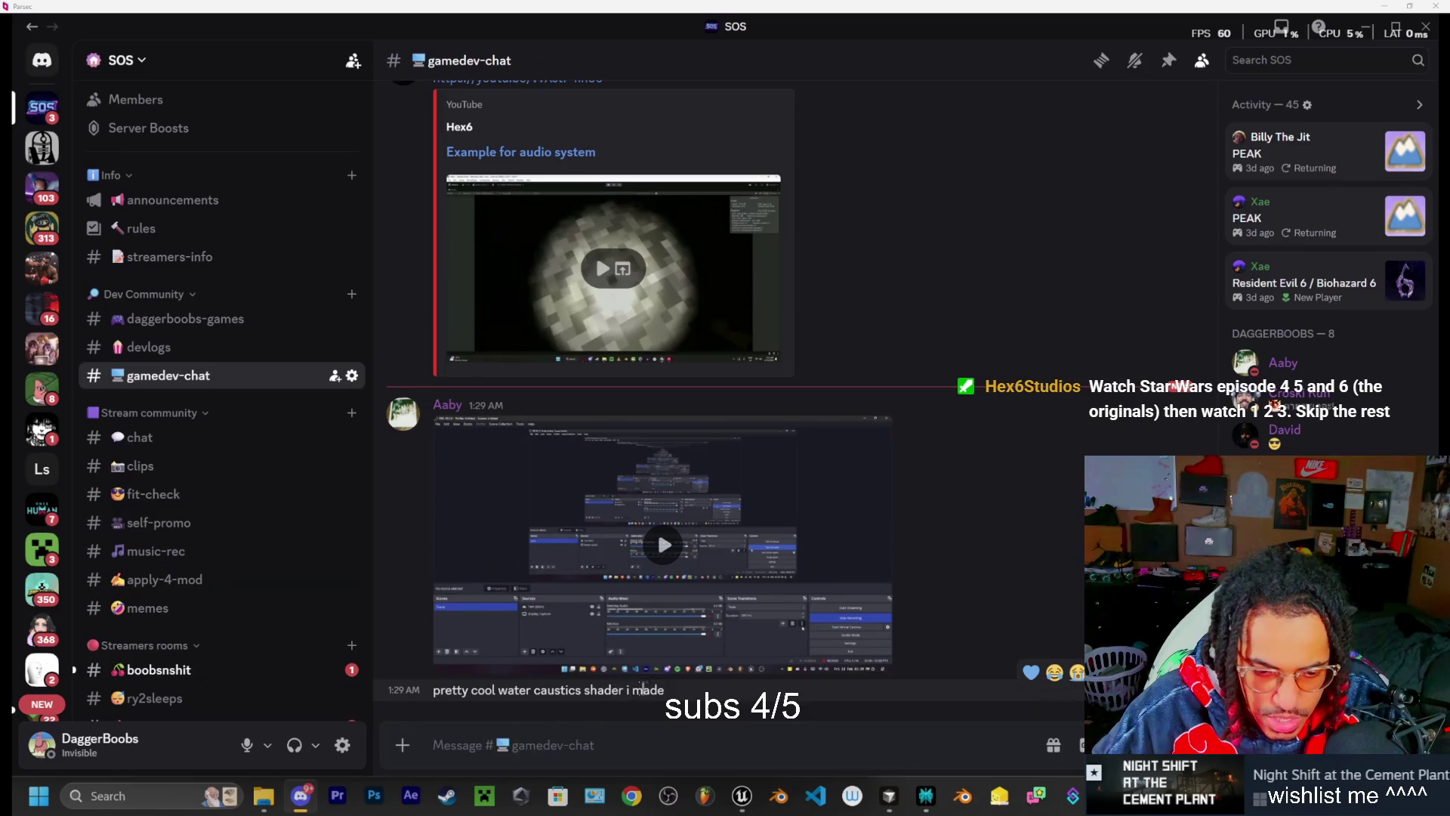
Play the water caustics shader clip fullscreen, pause, rewind to 0:05, and resume playback
{"action": "left_click", "coordinate": [655, 633]}
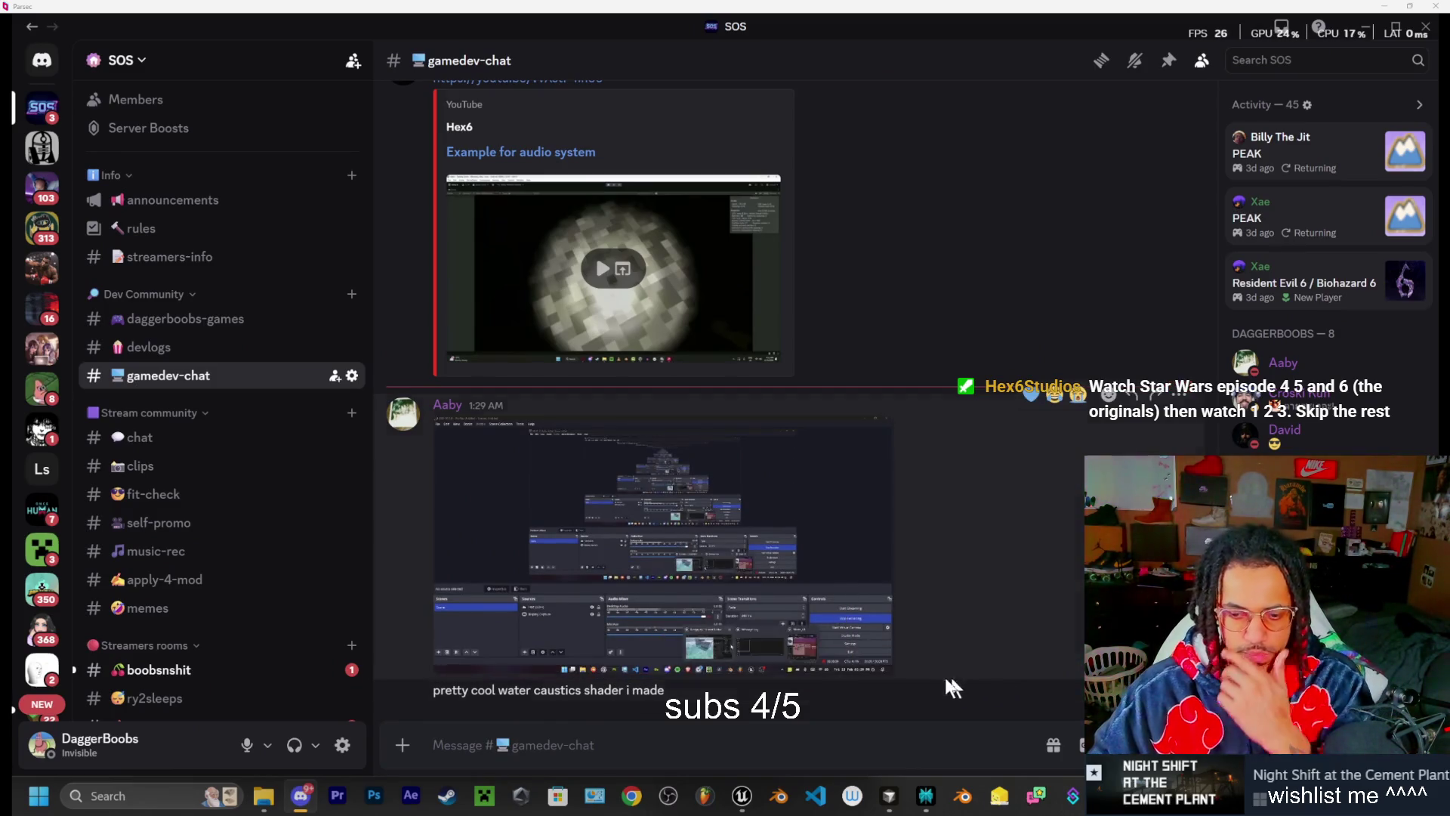
{"action": "left_click", "coordinate": [876, 661]}
{"action": "left_click", "coordinate": [830, 638]}
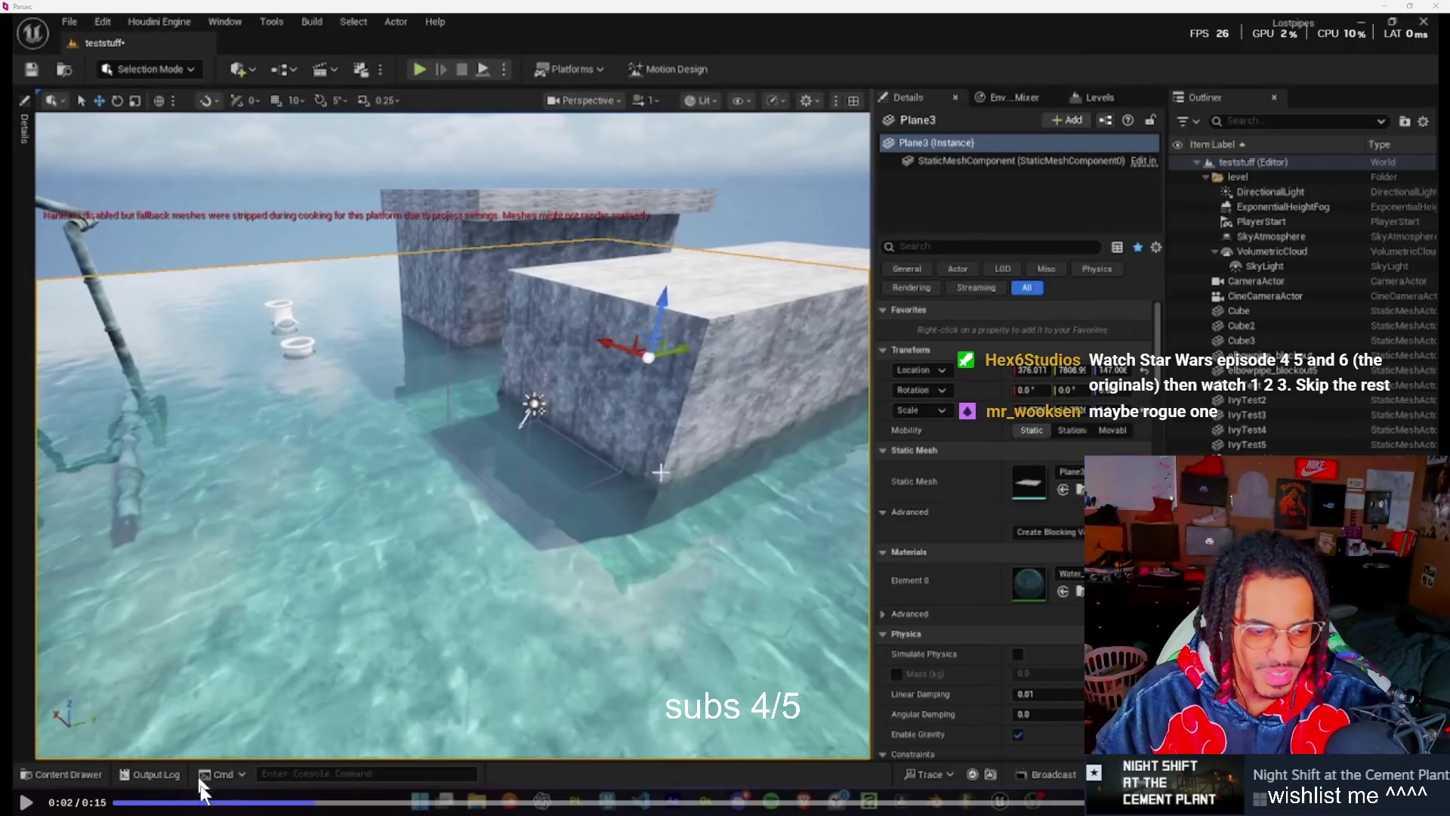
{"action": "left_click_drag", "start_coordinate": [304, 802], "coordinate": [114, 802]}
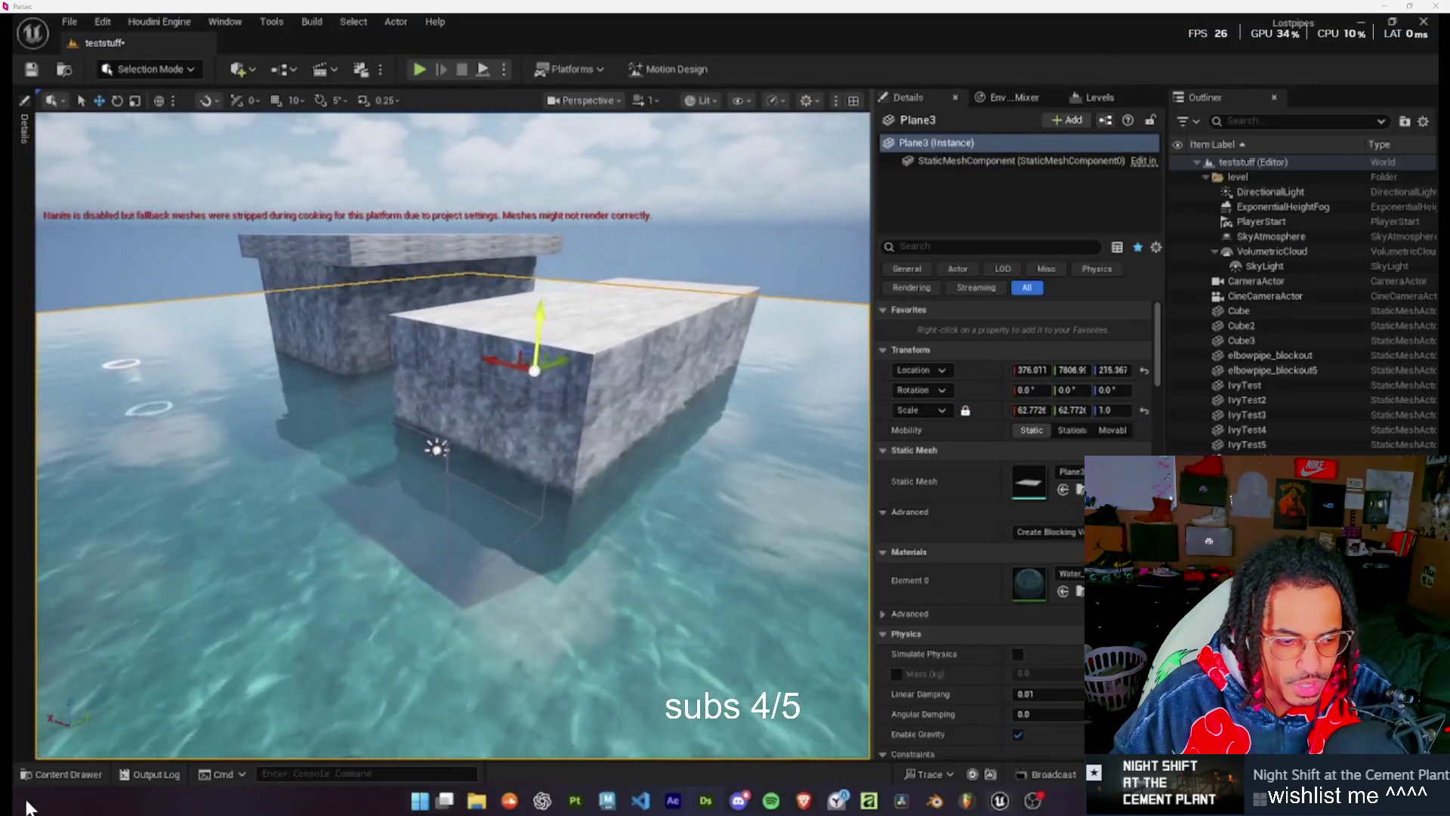
{"action": "mouse_move", "coordinate": [24, 805]}
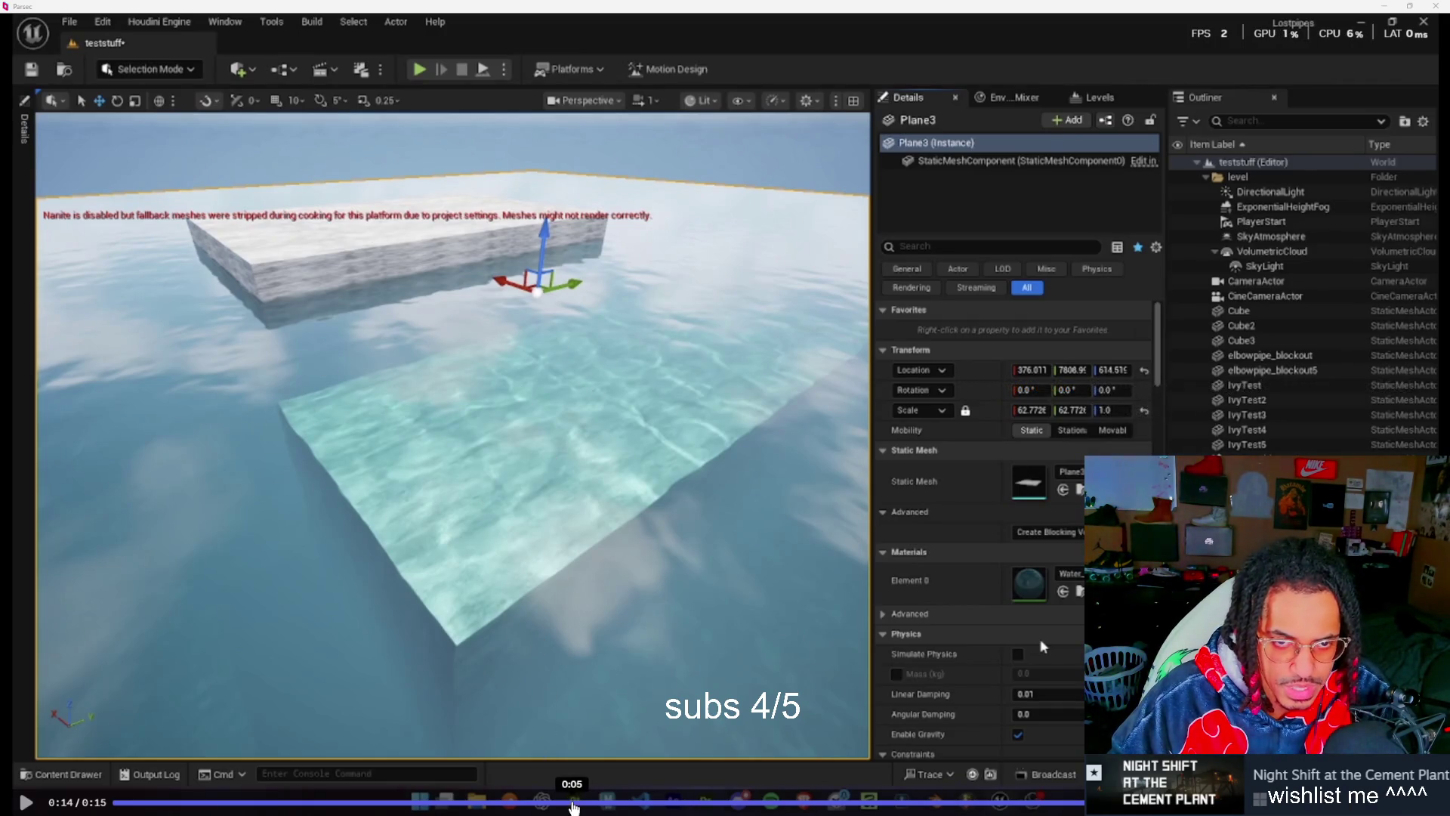
{"action": "left_click", "coordinate": [572, 802]}
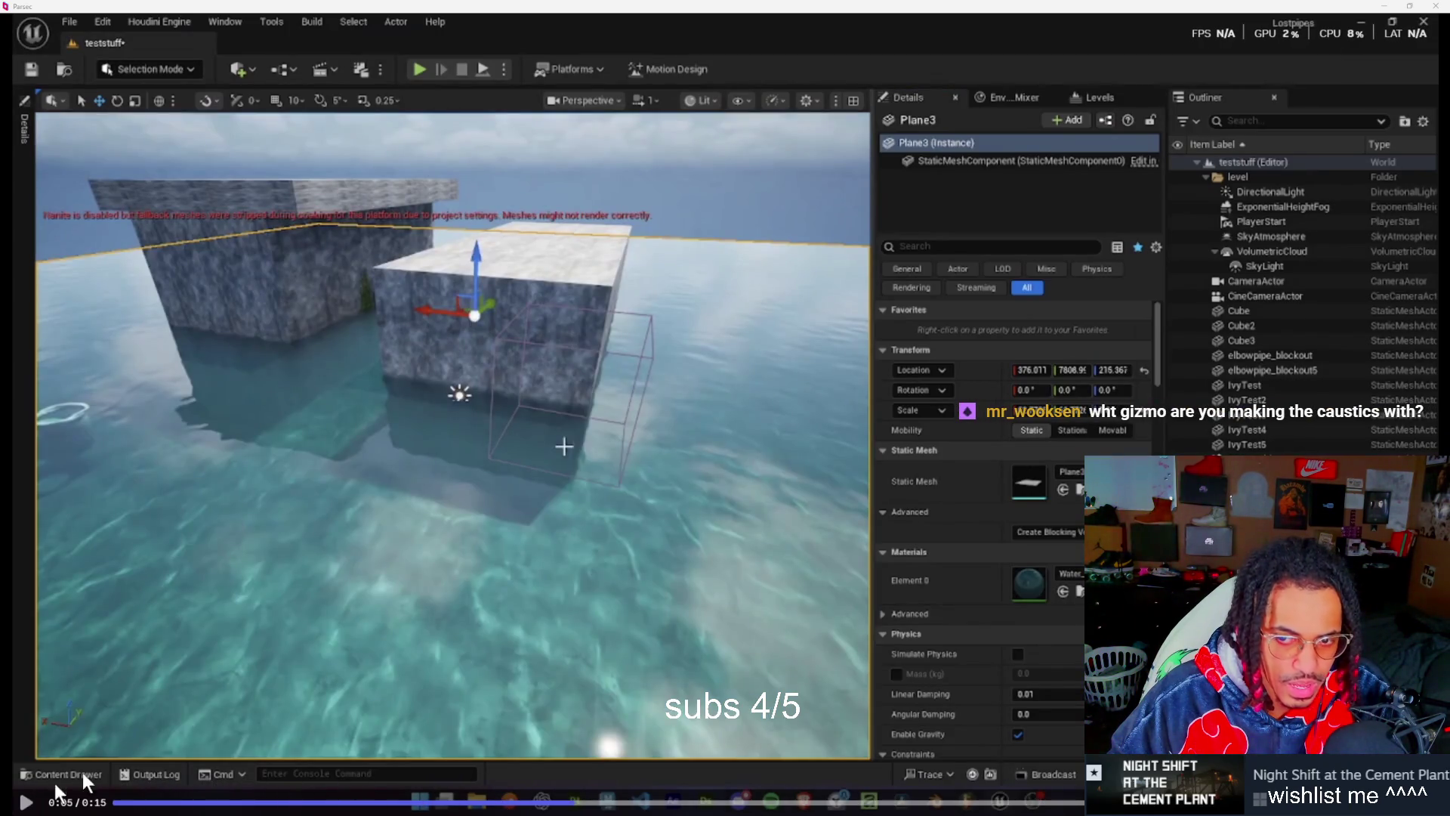
{"action": "left_click", "coordinate": [564, 446]}
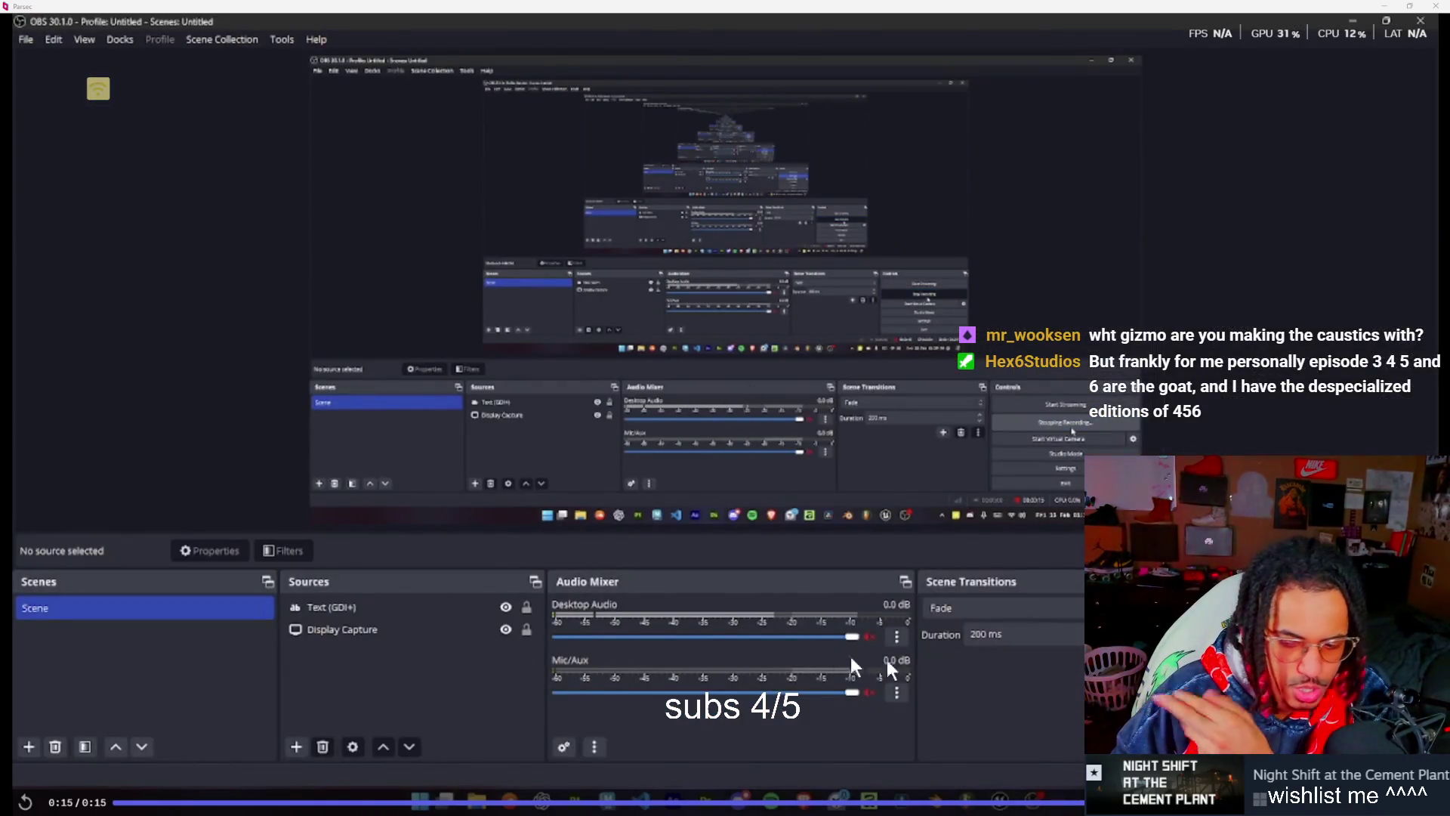
Exit fullscreen so the caustics clip sits inline in gamedev-chat at its 0:15 end
{"action": "key", "text": "Escape"}
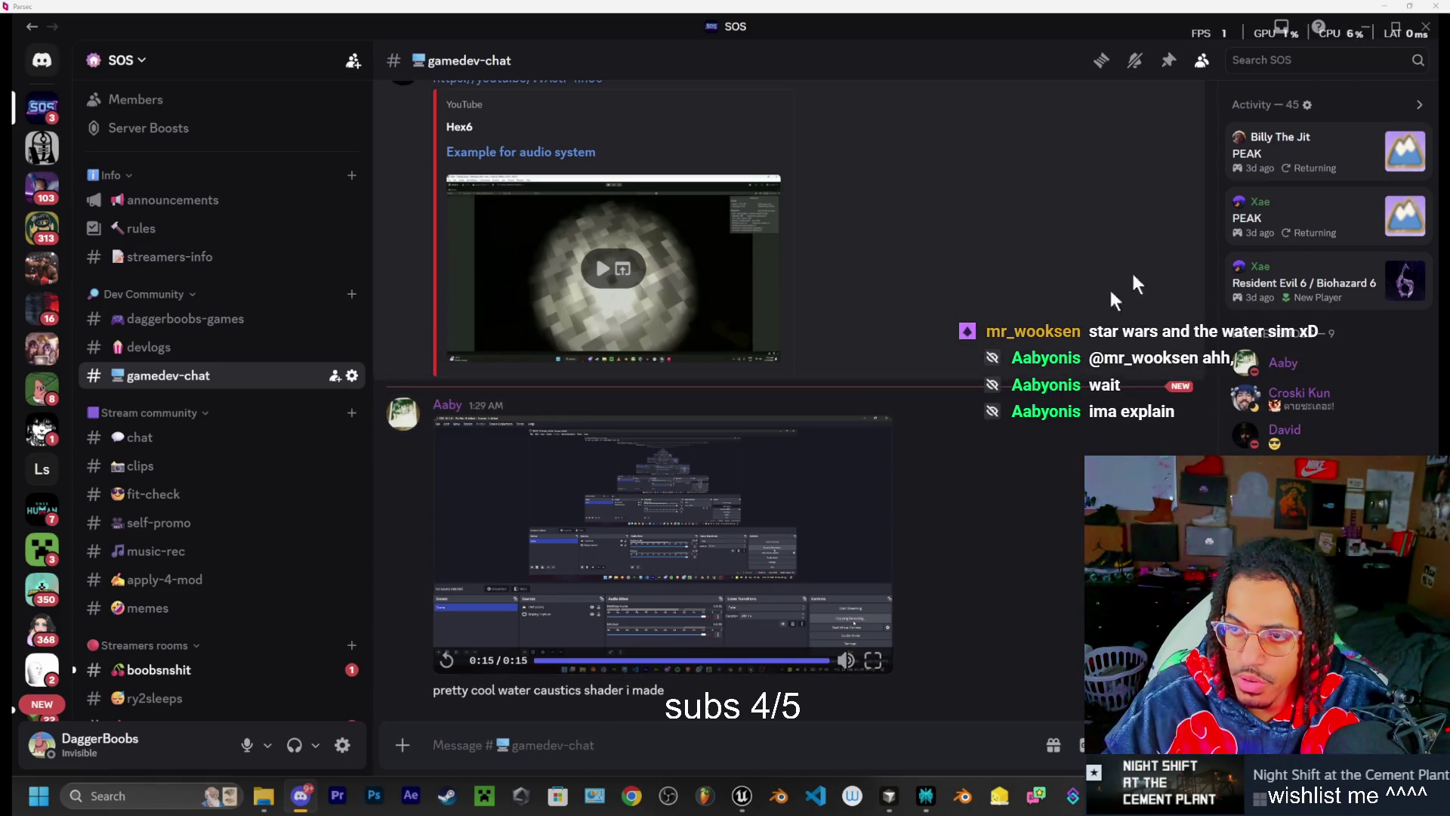
Glance over the BP blueprint assets in Unreal's Content Drawer, then return to ElevenLabs
{"action": "key", "text": "alt+Tab"}
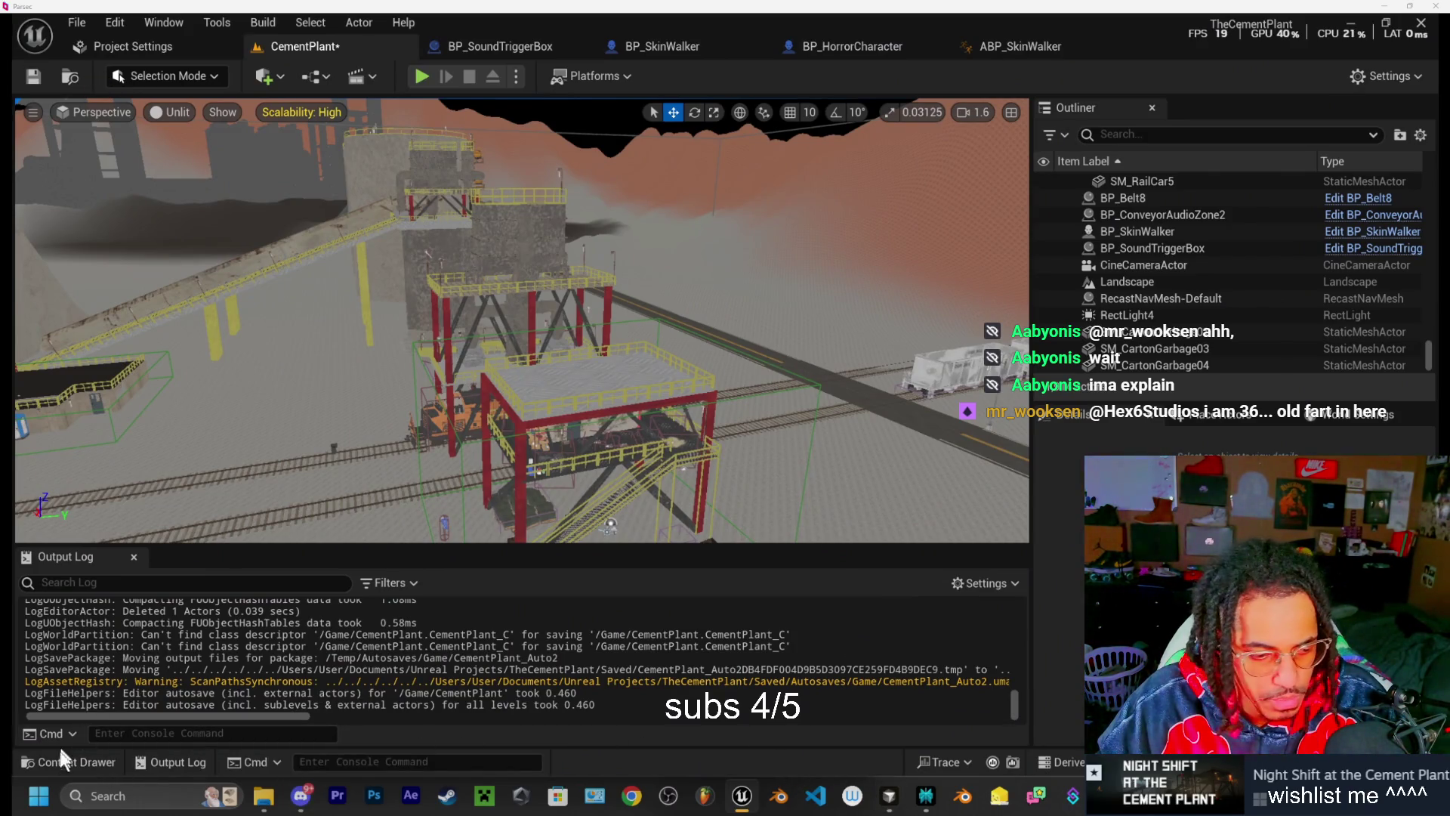
{"action": "left_click", "coordinate": [79, 760]}
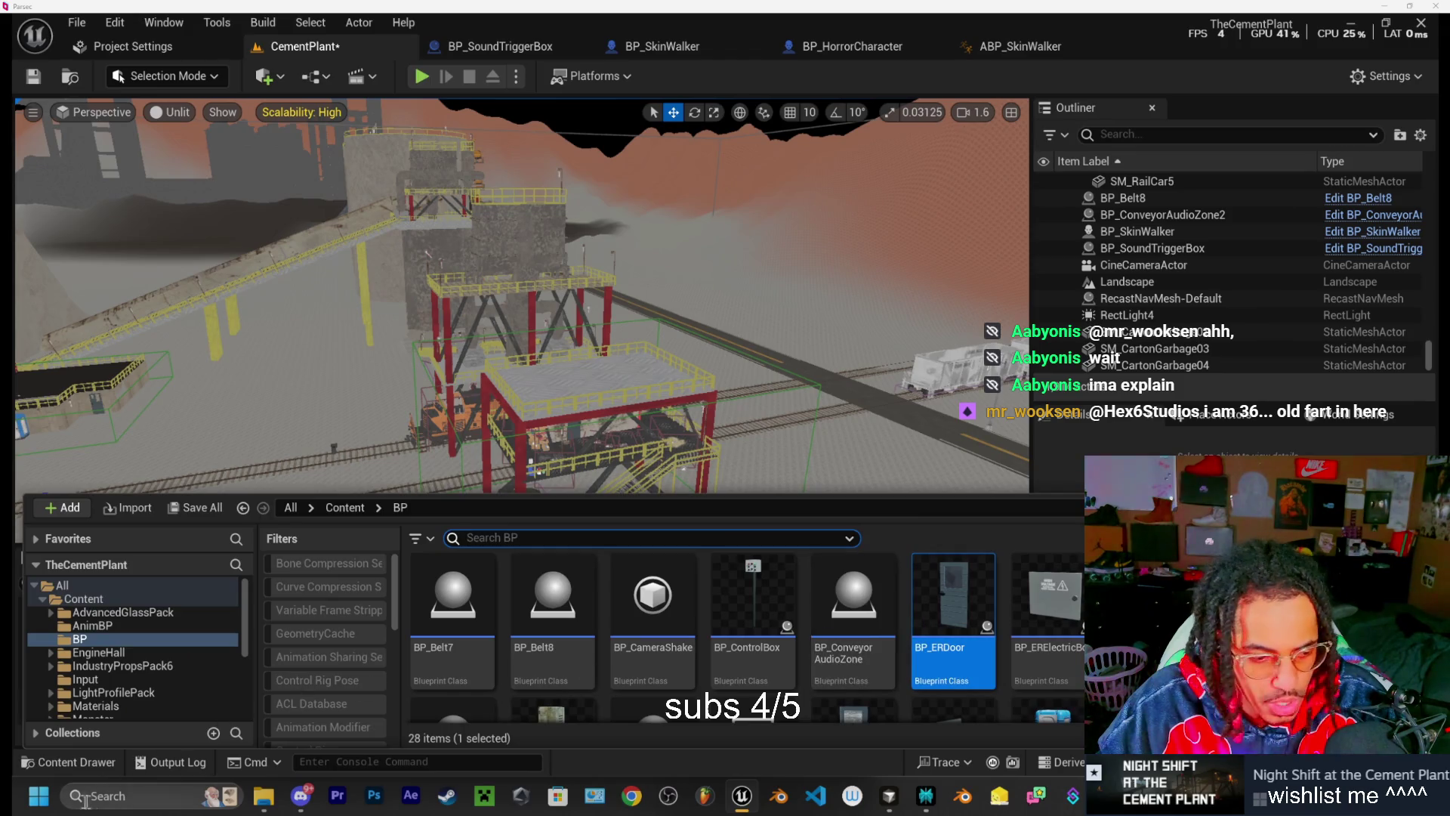
{"action": "left_click", "coordinate": [69, 764]}
{"action": "mouse_move", "coordinate": [932, 806]}
{"action": "left_click", "coordinate": [899, 698]}
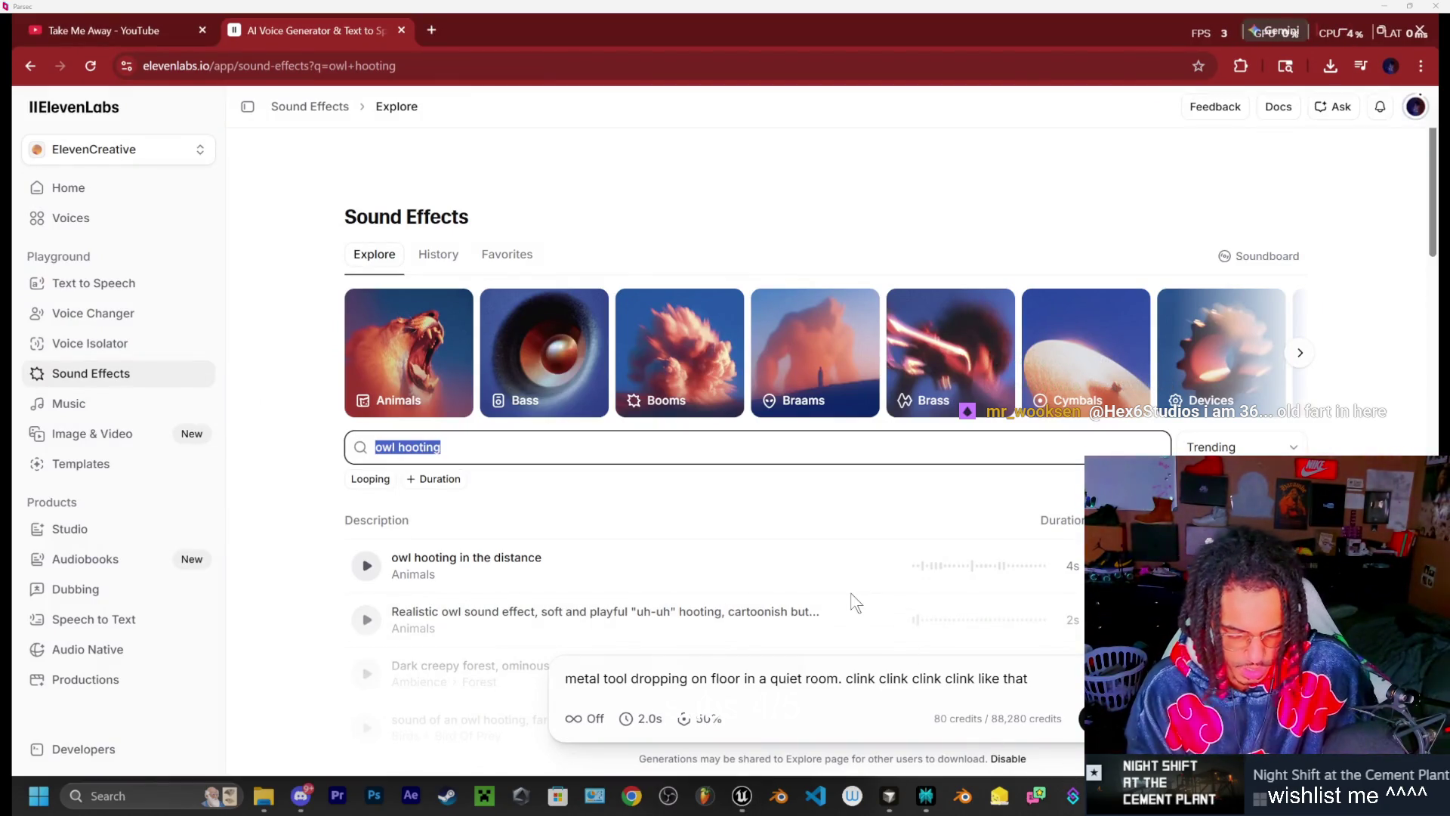
Search 'eletric humm', preview 'a weird eletric humming sound.', and open the Buzz & Hum category
{"action": "left_click_drag", "start_coordinate": [454, 447], "coordinate": [317, 455]}
{"action": "type", "text": "eletr"}
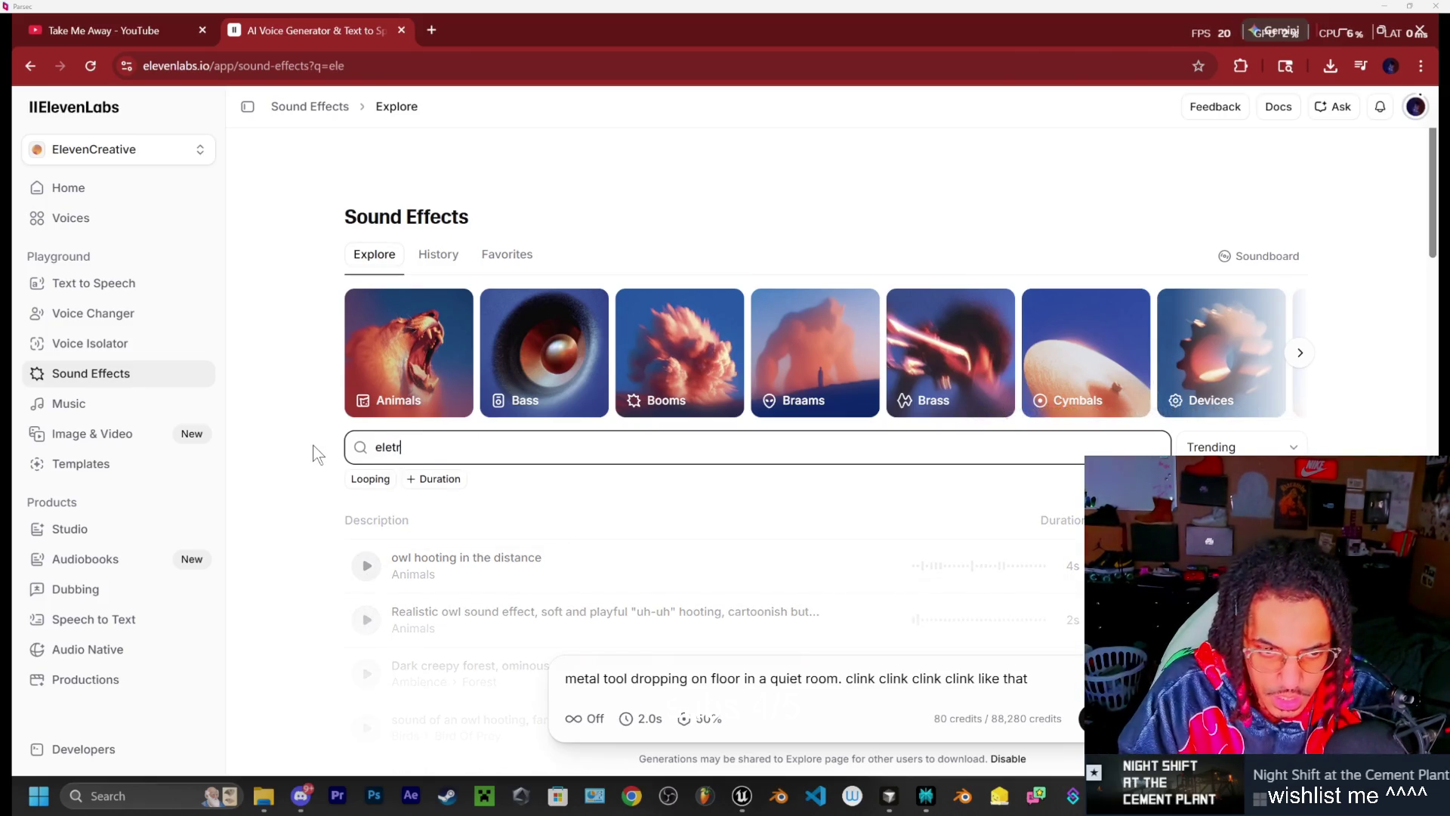
{"action": "type", "text": "ic humm"}
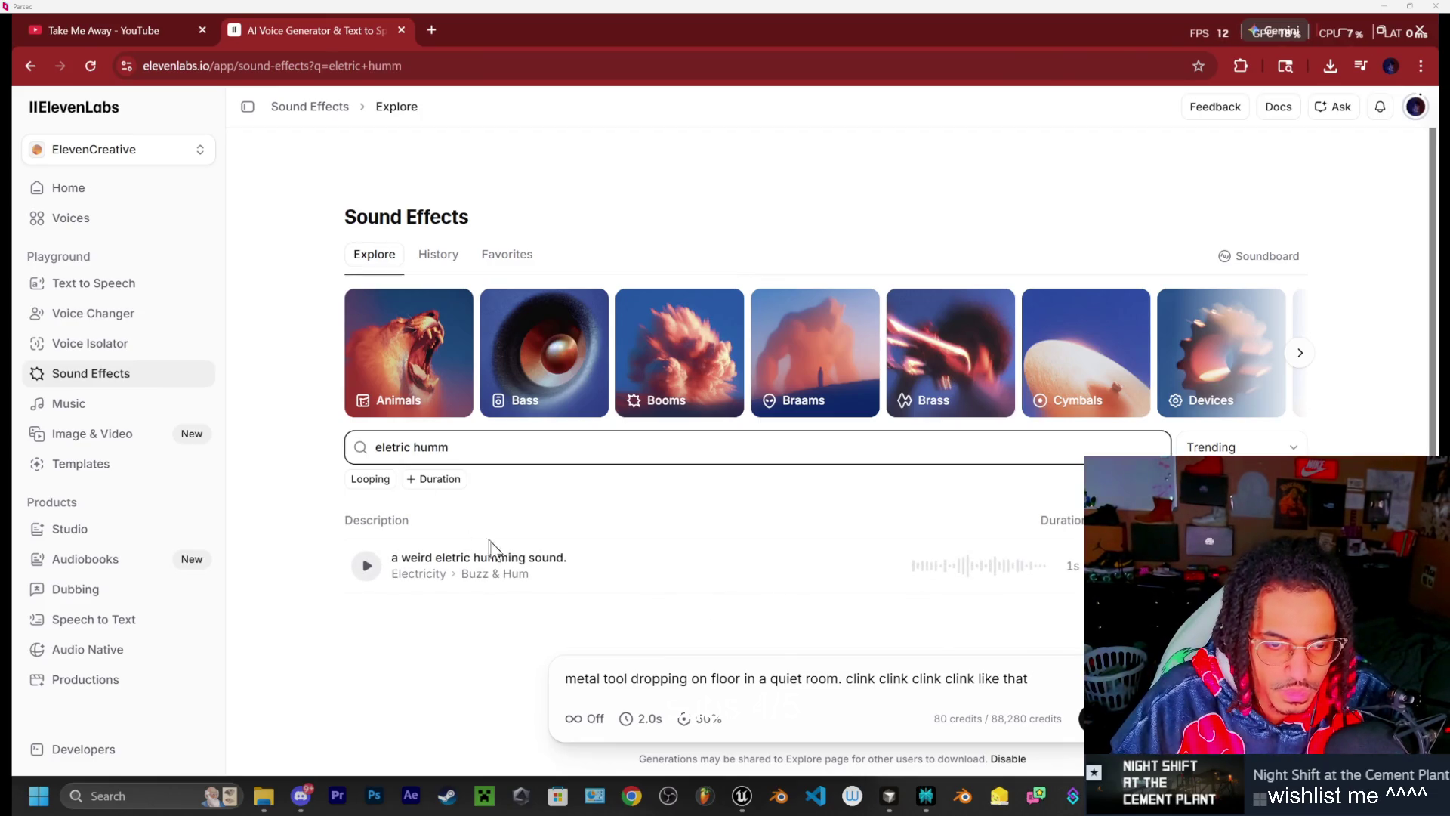
{"action": "left_click", "coordinate": [367, 570]}
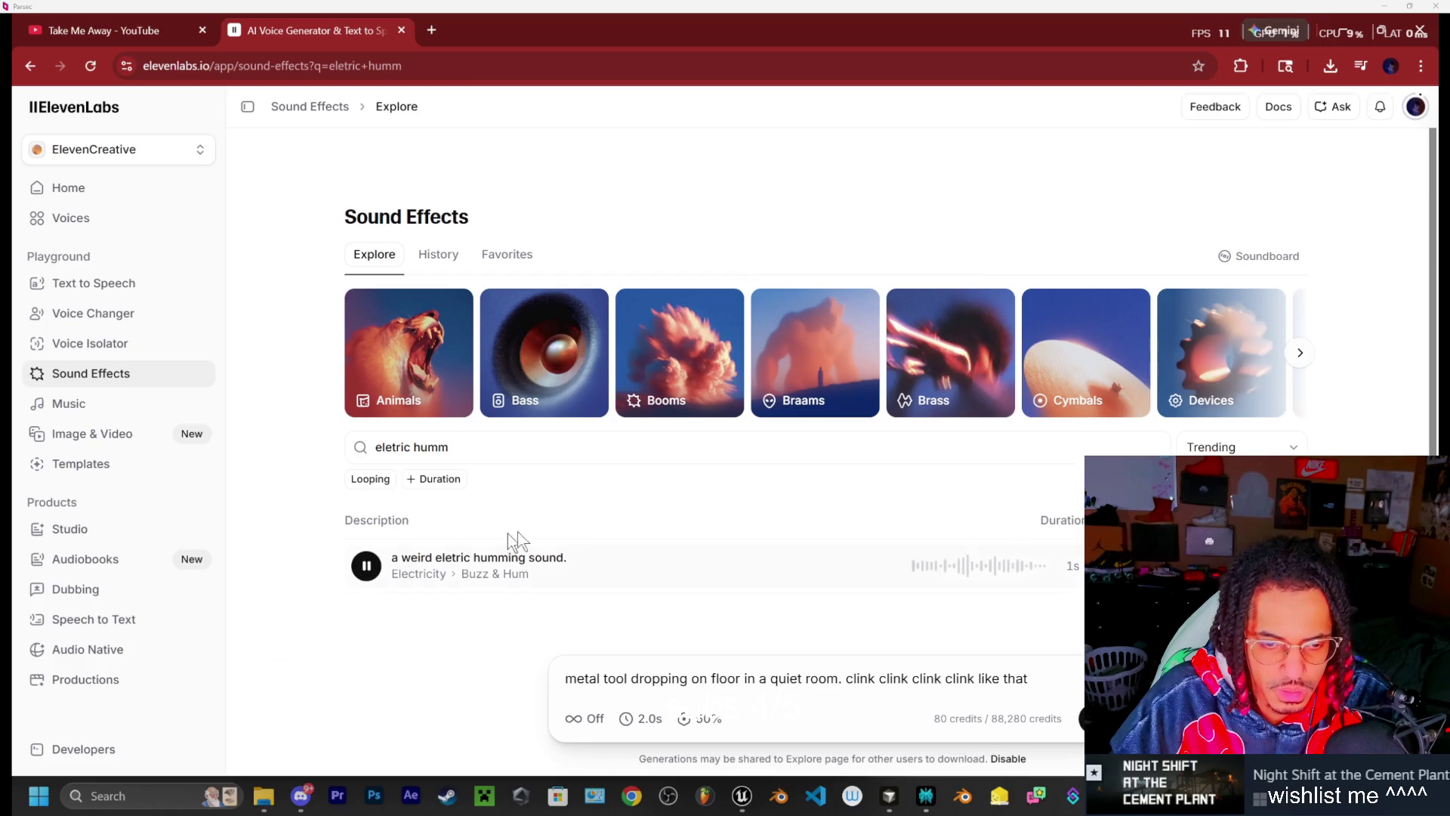
{"action": "left_click", "coordinate": [492, 574]}
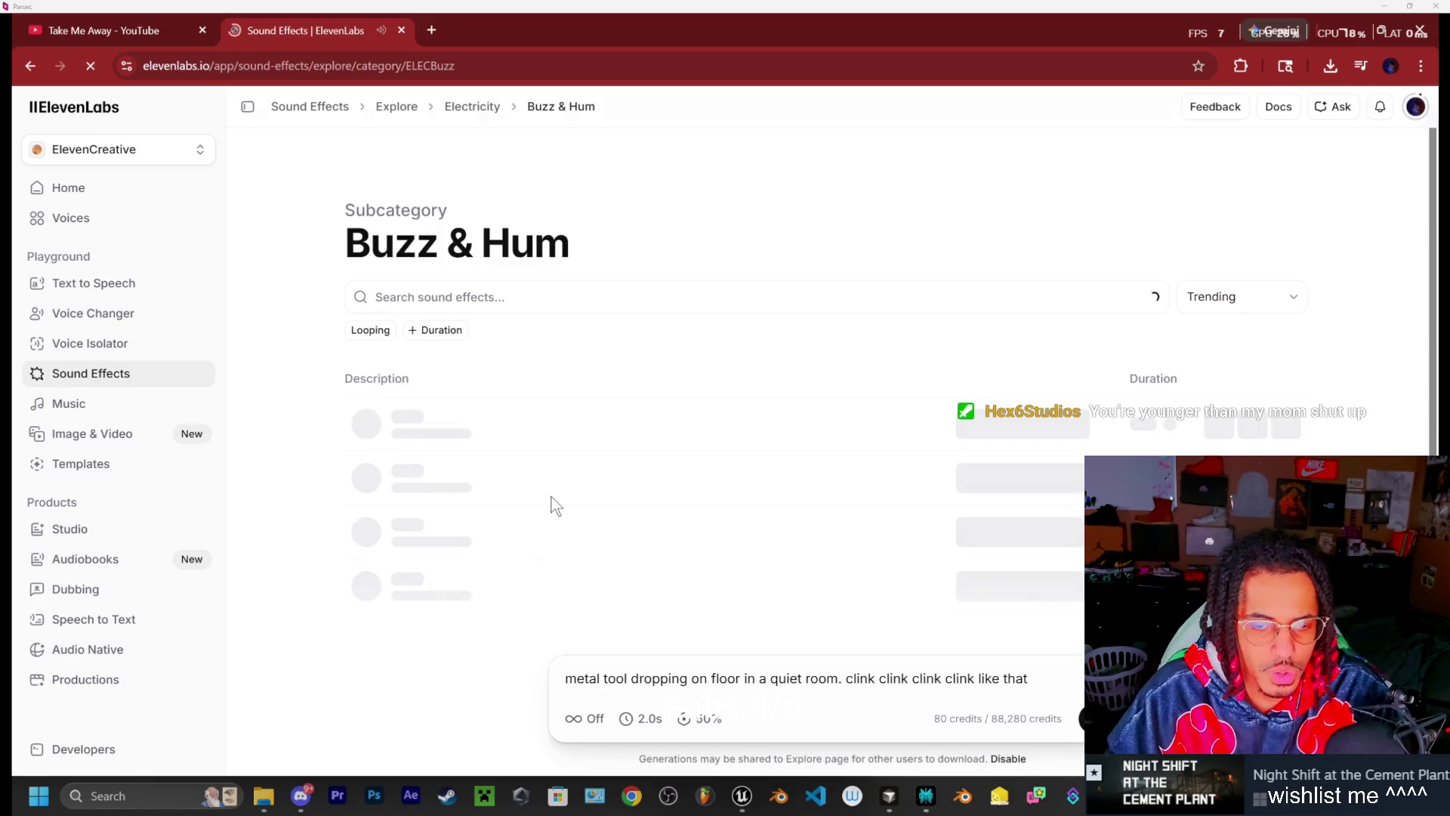
Preview the fluorescent flicker, neon switch-on, soft continuous hum and neon flickering buzz clips
{"action": "left_click", "coordinate": [365, 424]}
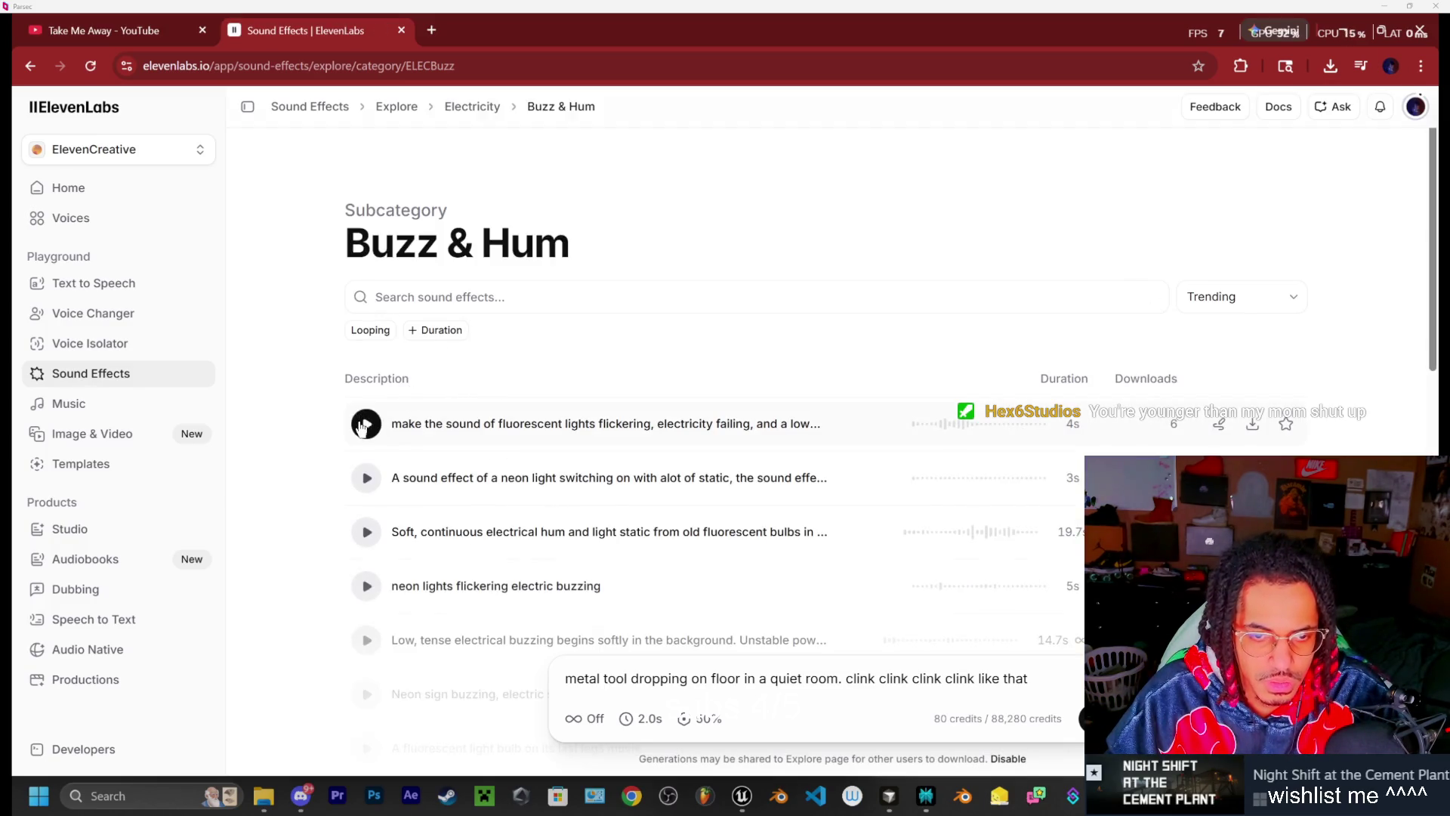
{"action": "left_click", "coordinate": [366, 477]}
{"action": "scroll", "coordinate": [401, 412], "scroll_direction": "down", "scroll_amount": 1}
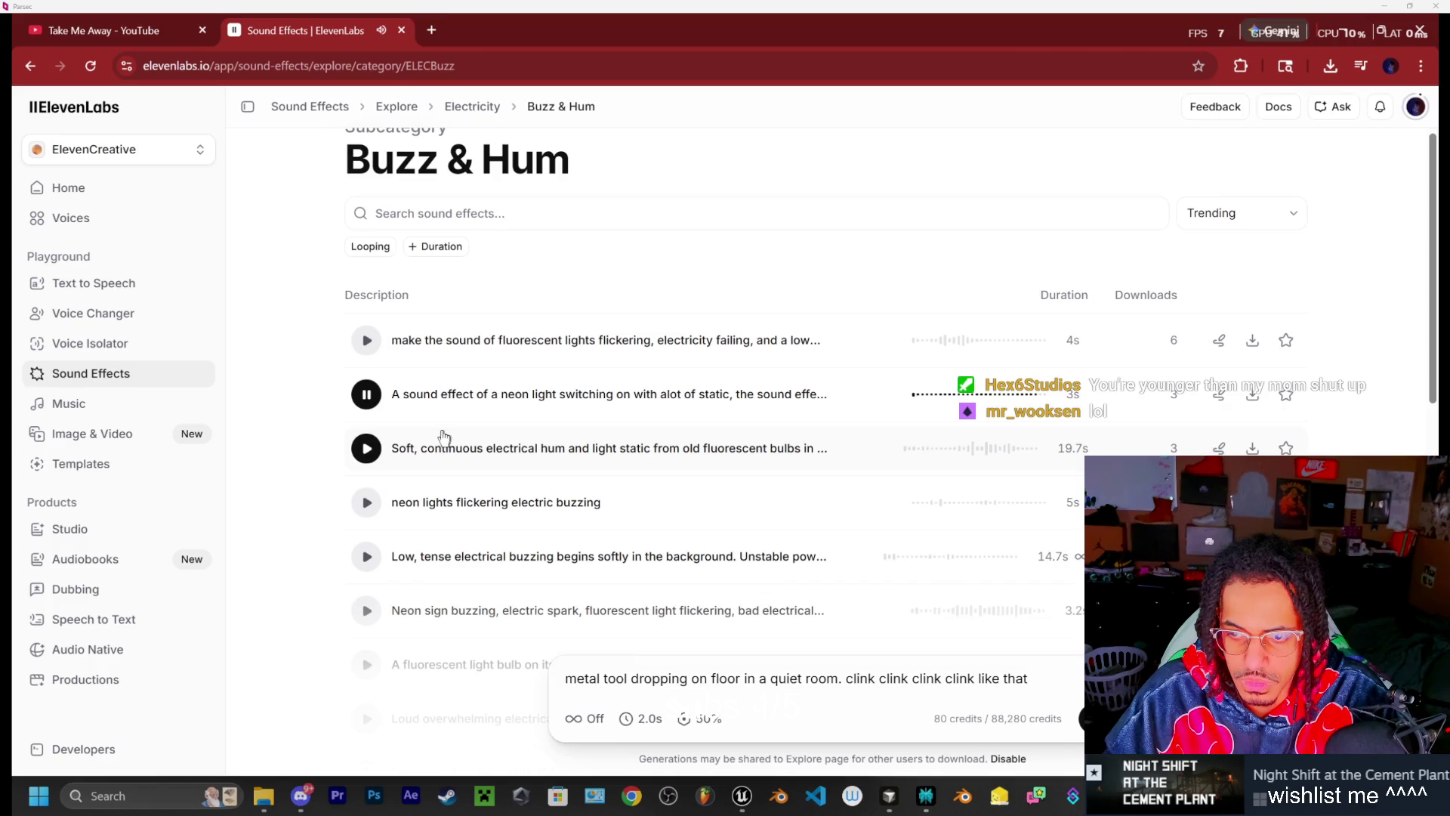
{"action": "scroll", "coordinate": [378, 400], "scroll_direction": "down", "scroll_amount": 1}
{"action": "left_click", "coordinate": [370, 374]}
{"action": "left_click", "coordinate": [367, 419]}
{"action": "scroll", "coordinate": [373, 427], "scroll_direction": "down", "scroll_amount": 1}
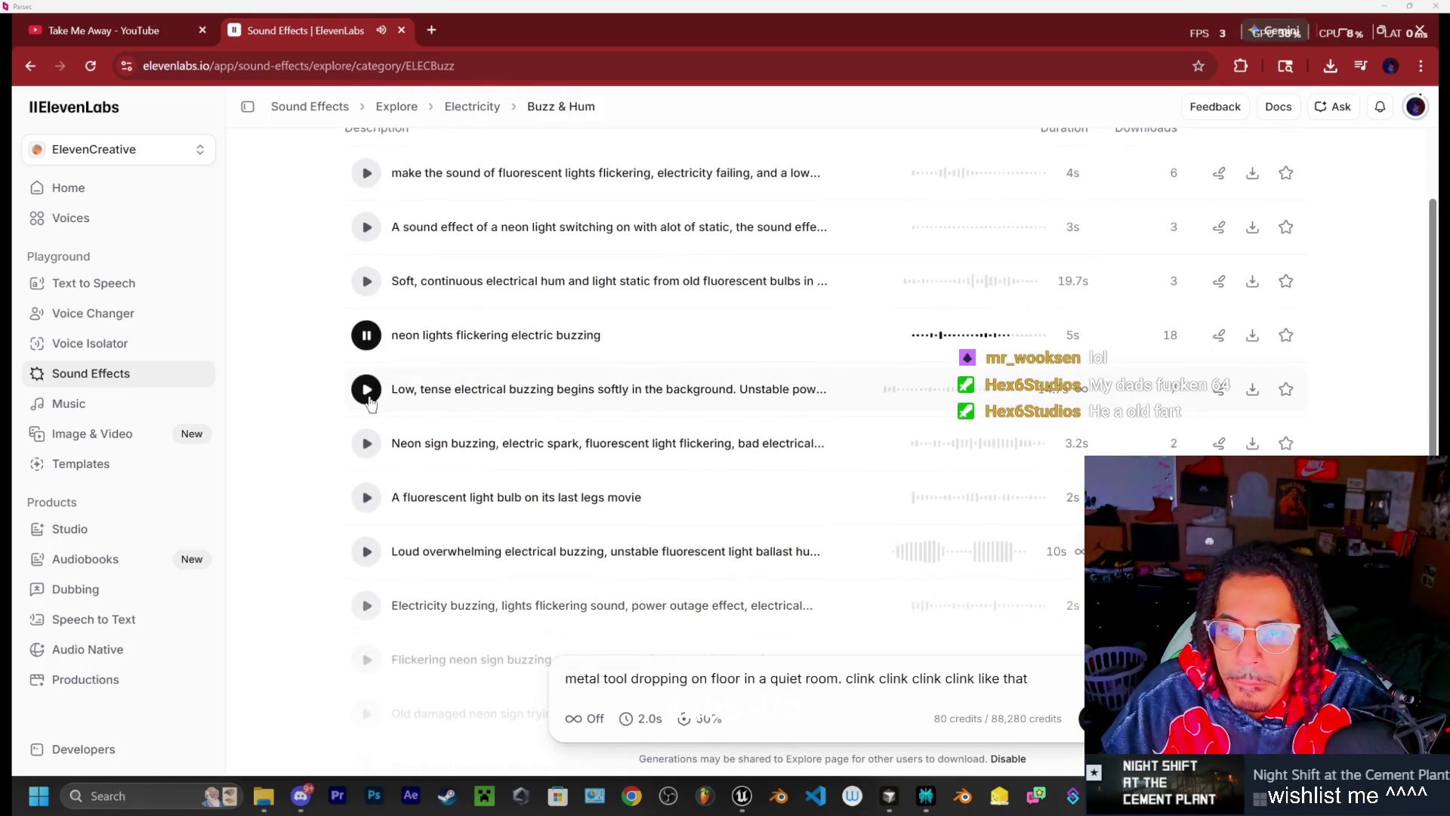
{"action": "left_click", "coordinate": [367, 338]}
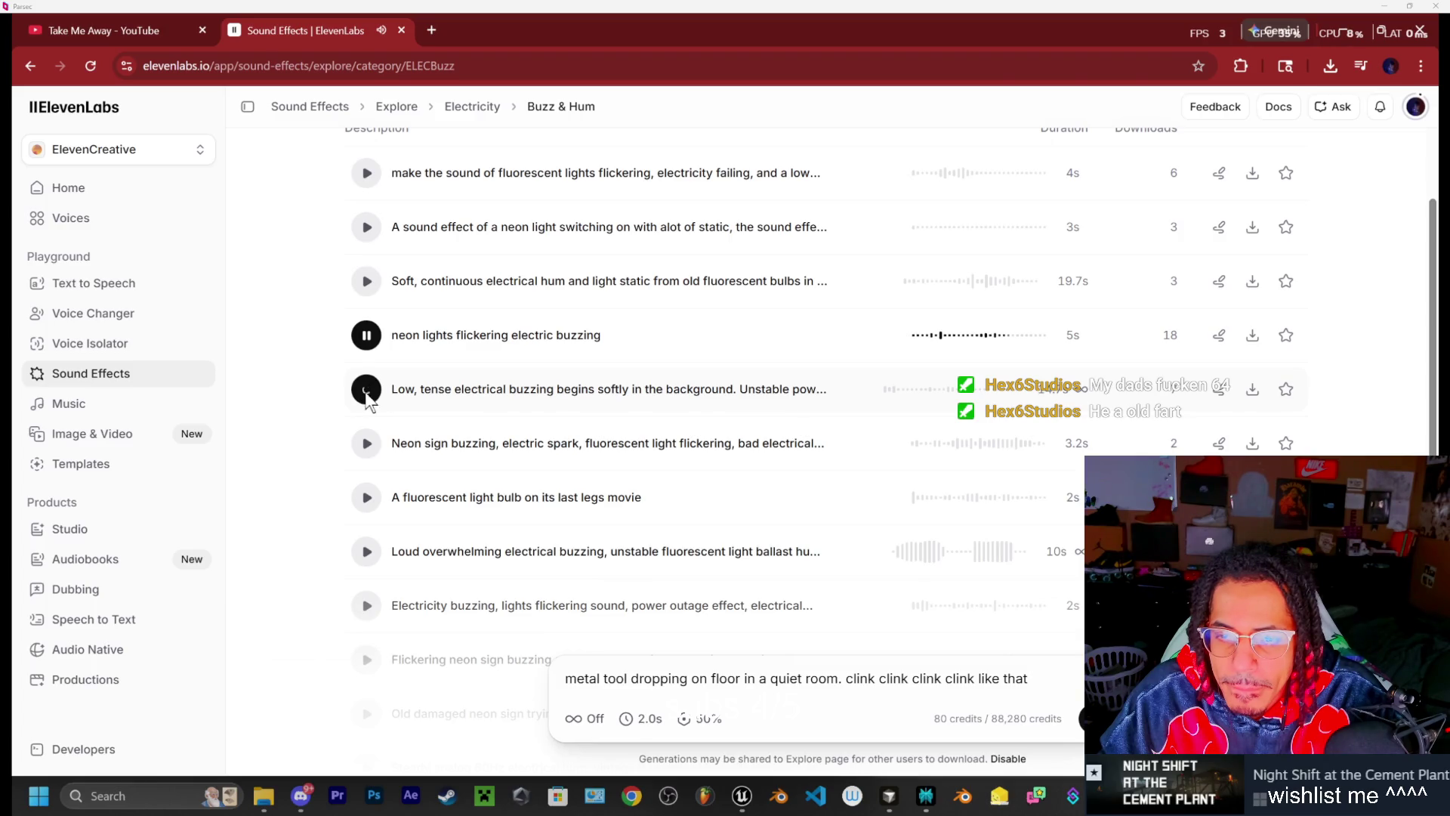
Audition neon sign spark, dying fluorescent bulb, loud buzzing, power outage and damaged neon sign clips
{"action": "scroll", "coordinate": [366, 396], "scroll_direction": "down", "scroll_amount": 1}
{"action": "left_click", "coordinate": [366, 362]}
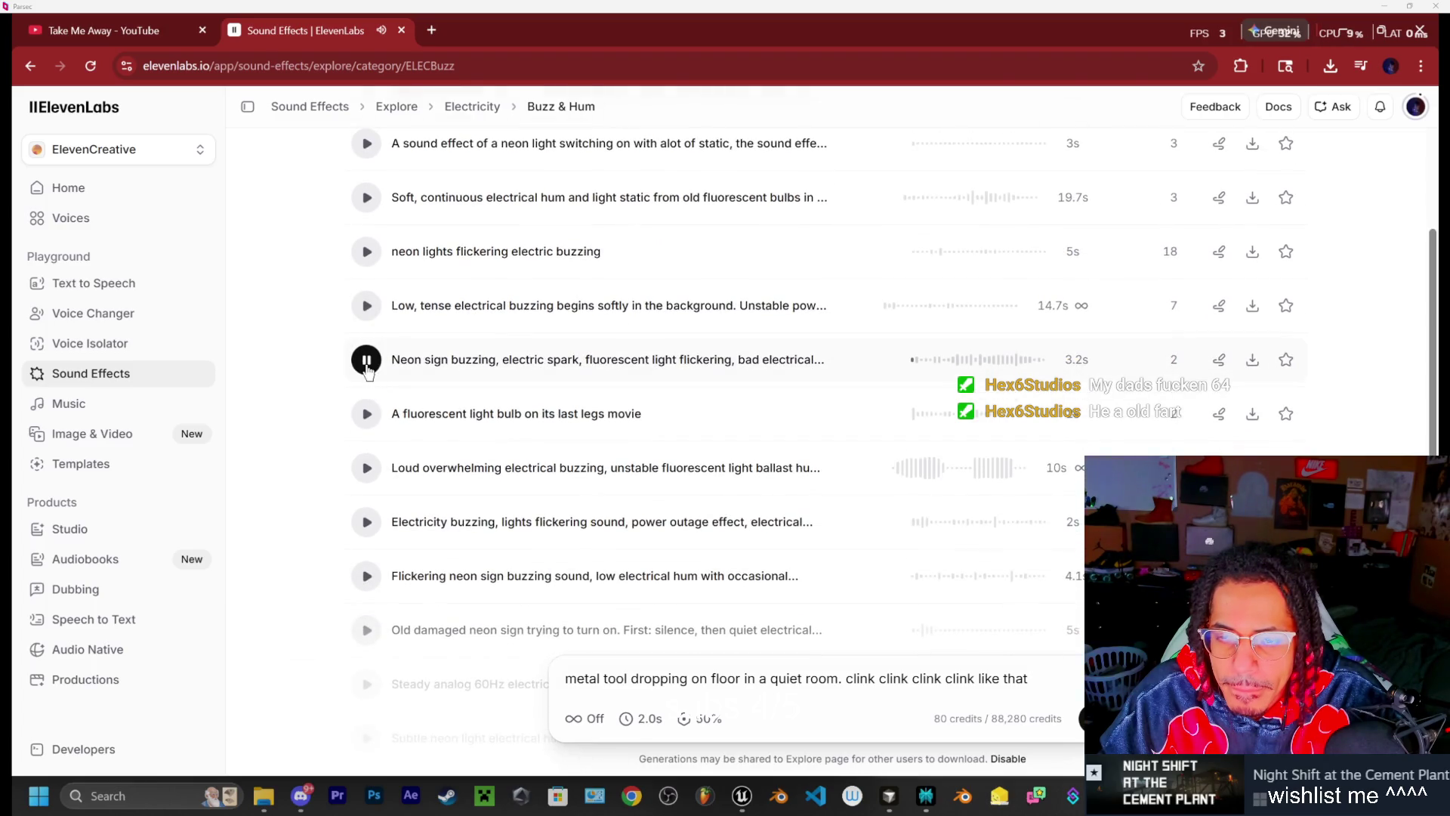
{"action": "left_click", "coordinate": [368, 417]}
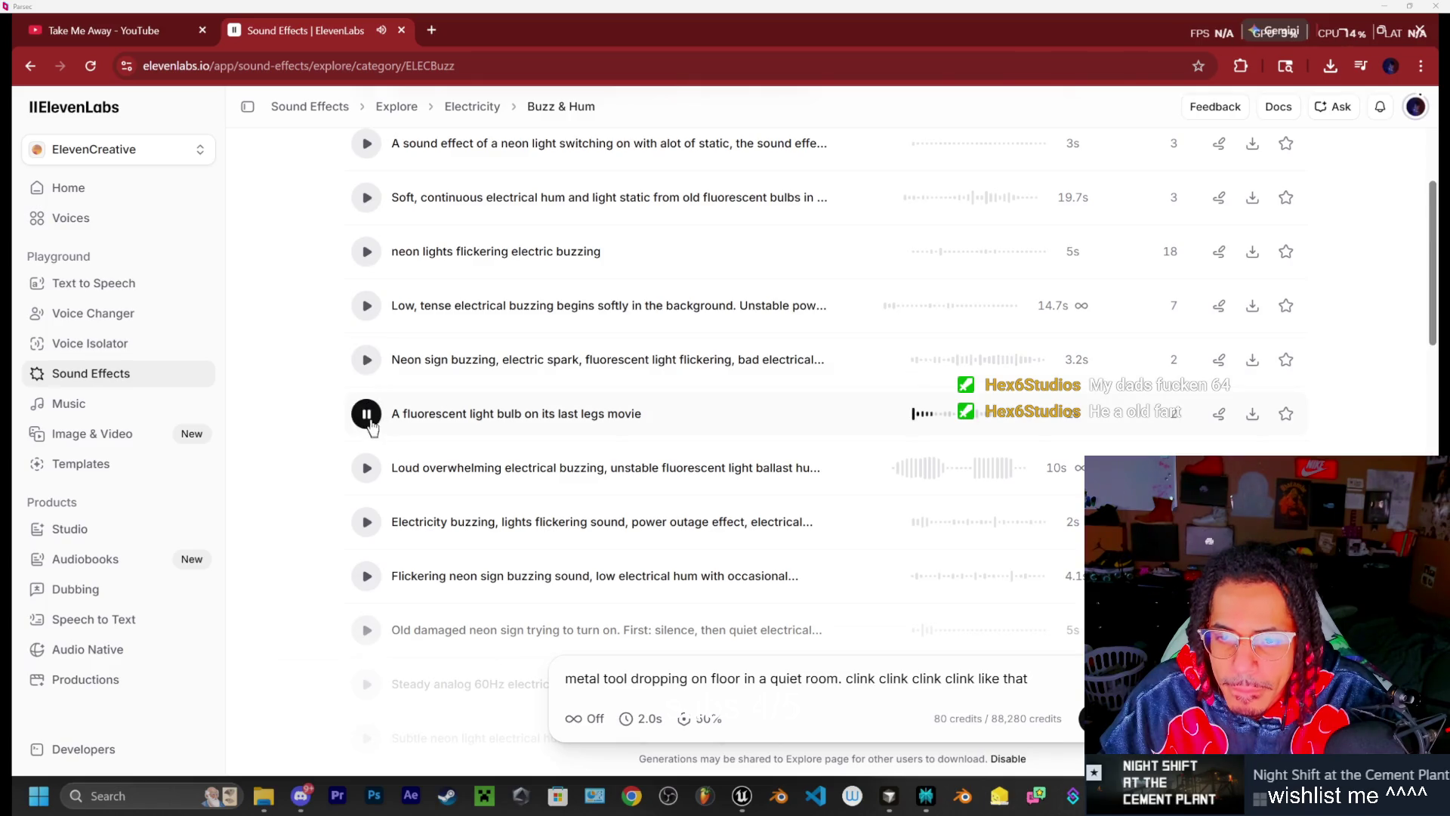
{"action": "scroll", "coordinate": [370, 428], "scroll_direction": "down", "scroll_amount": 1}
{"action": "left_click", "coordinate": [372, 406]}
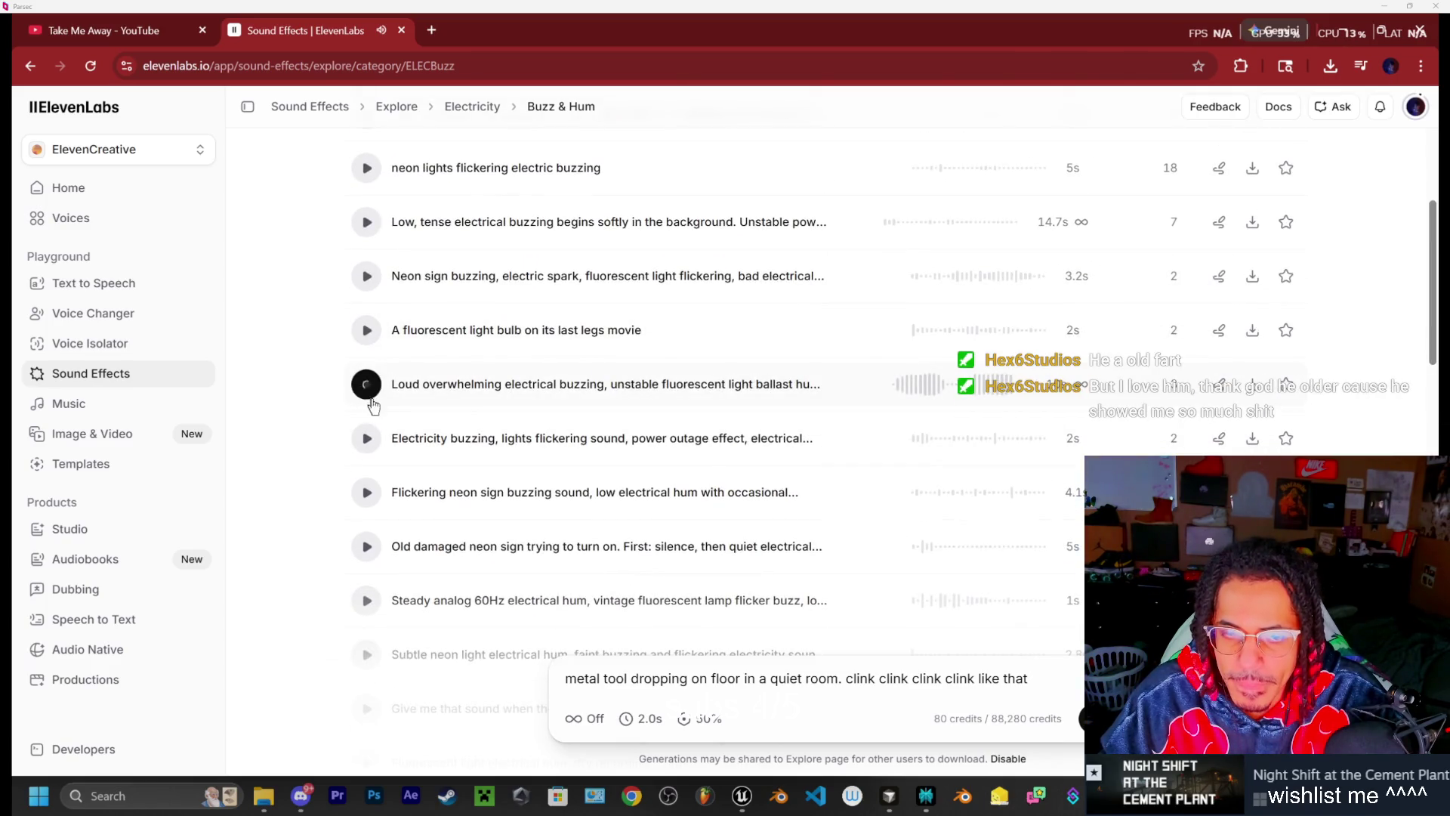
{"action": "scroll", "coordinate": [373, 406], "scroll_direction": "down", "scroll_amount": 1}
{"action": "left_click", "coordinate": [367, 358]}
{"action": "scroll", "coordinate": [376, 380], "scroll_direction": "down", "scroll_amount": 1}
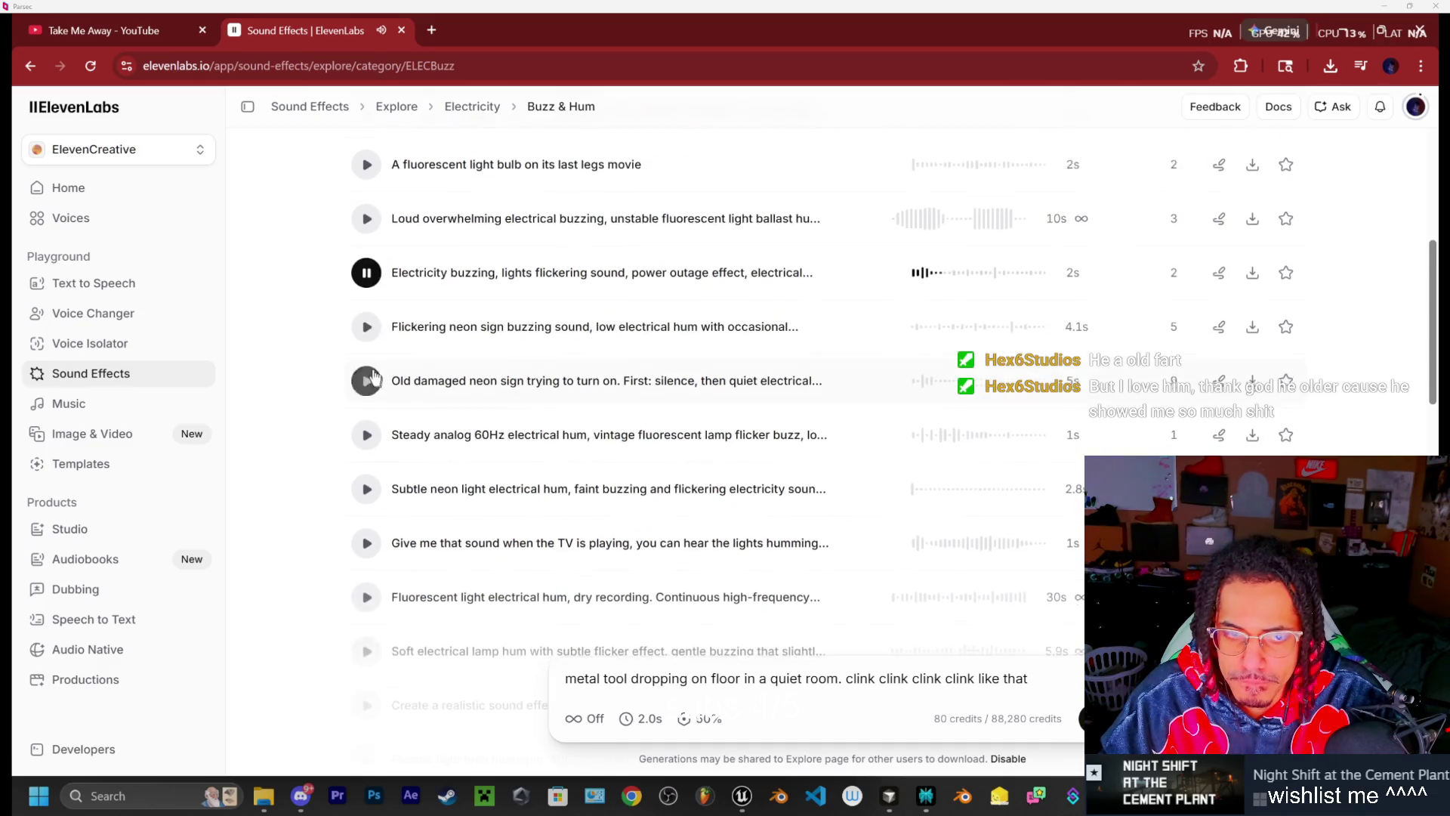
{"action": "left_click", "coordinate": [367, 330]}
{"action": "scroll", "coordinate": [368, 324], "scroll_direction": "down", "scroll_amount": 1}
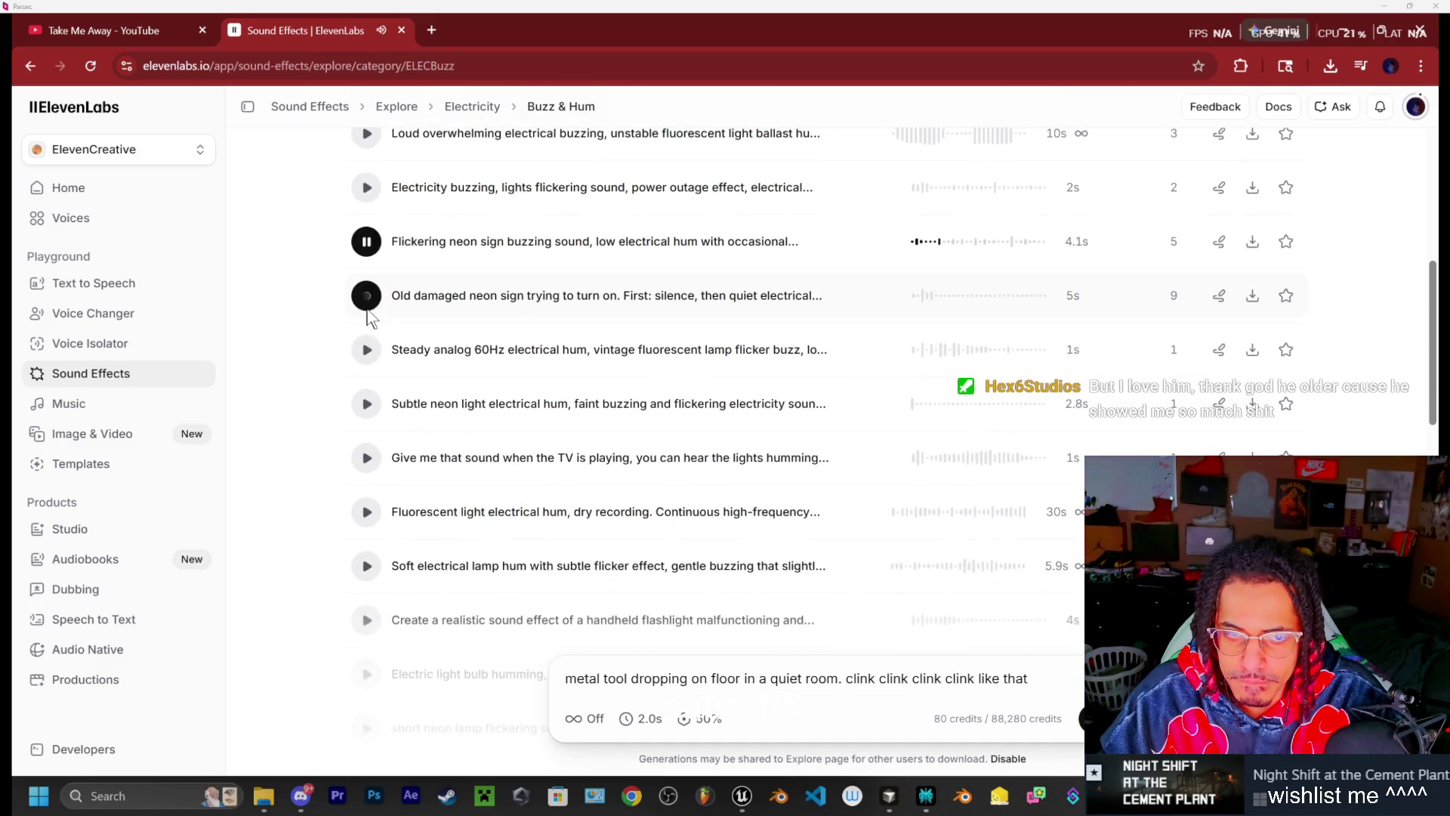
{"action": "left_click", "coordinate": [367, 302]}
Preview subtle neon hum, TV lights hum, dry fluorescent hum, lamp hum and flashlight malfunction clips
{"action": "scroll", "coordinate": [370, 333], "scroll_direction": "down", "scroll_amount": 1}
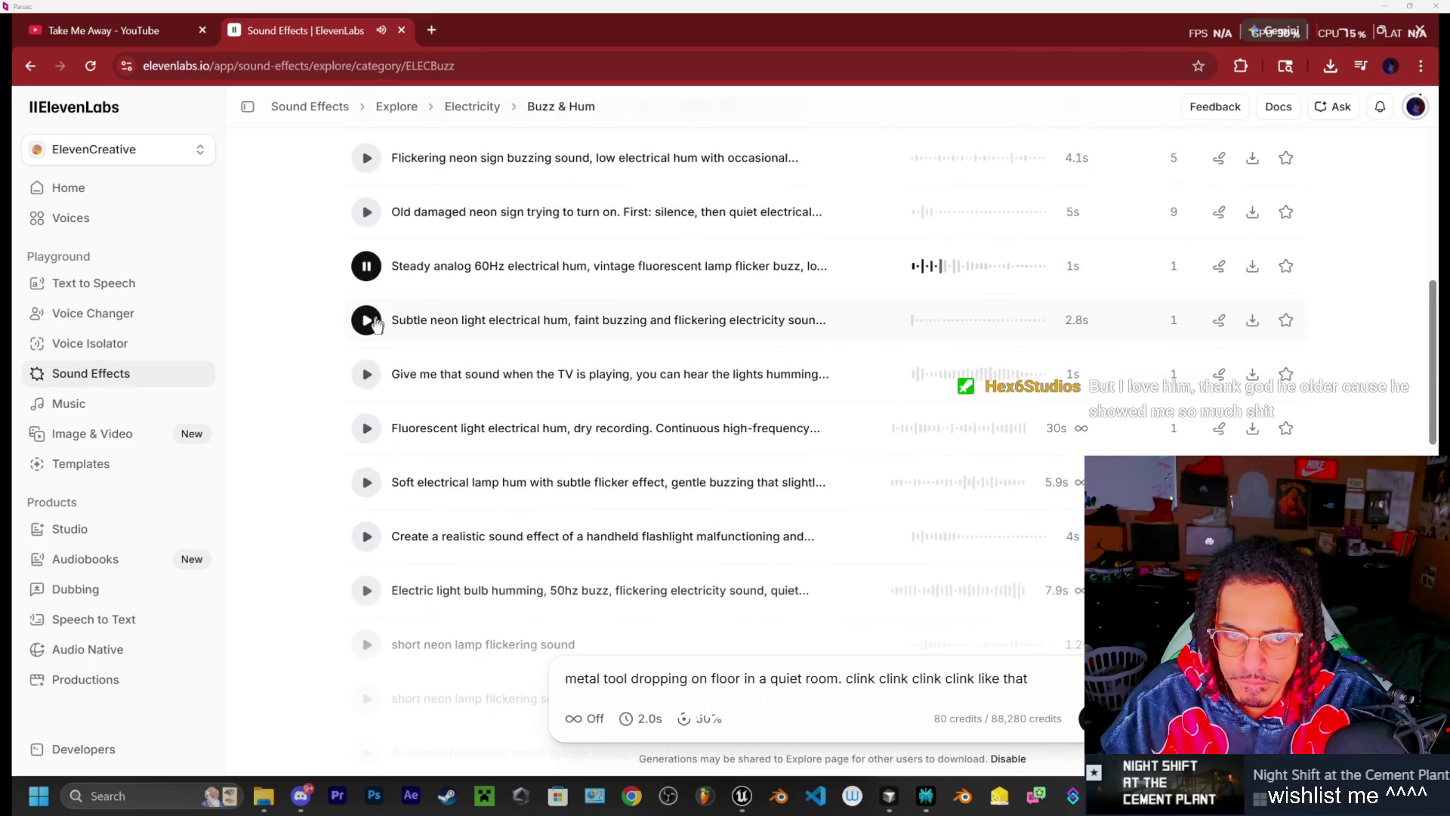
{"action": "left_click", "coordinate": [367, 317]}
{"action": "scroll", "coordinate": [369, 302], "scroll_direction": "down", "scroll_amount": 1}
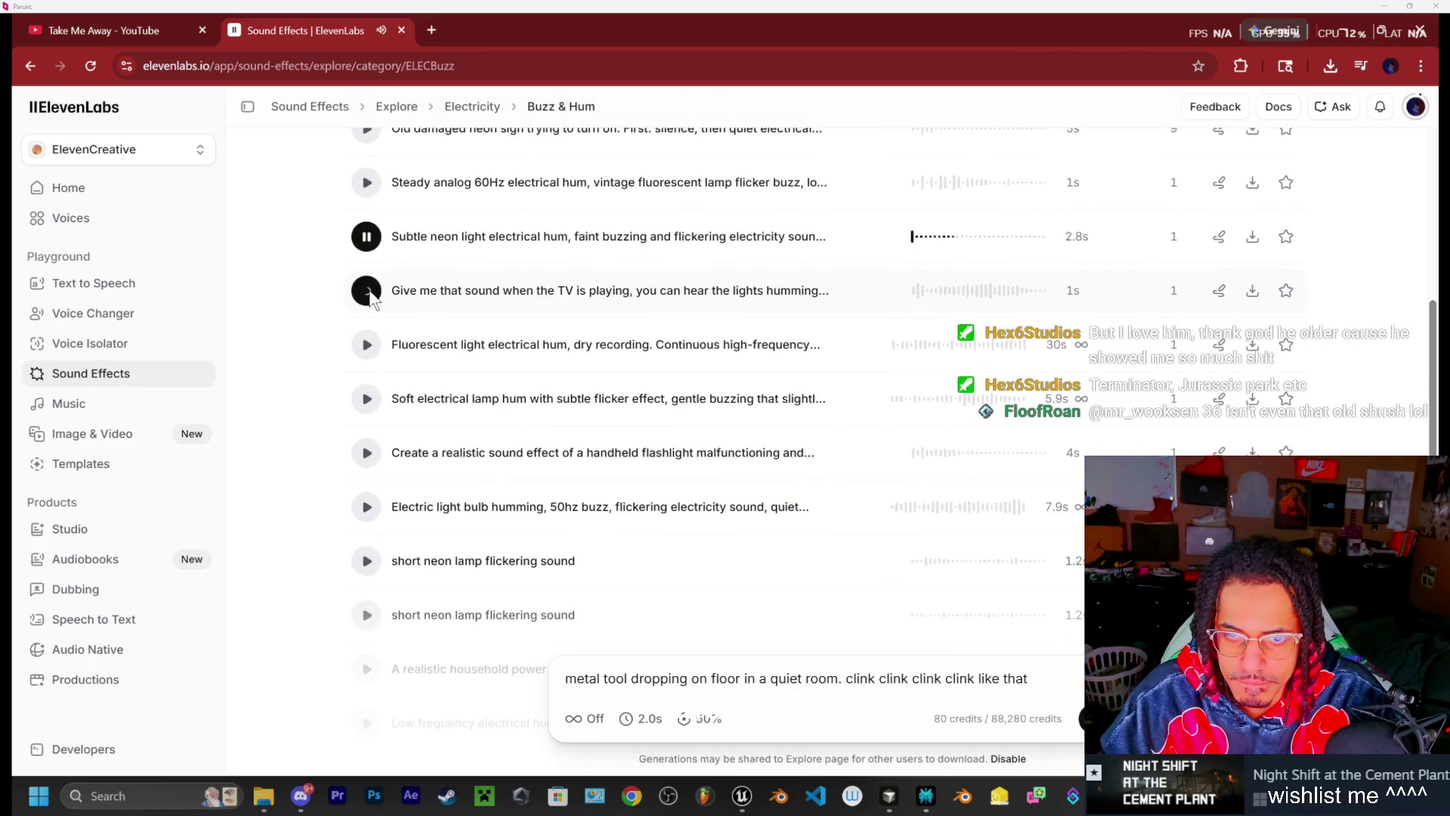
{"action": "left_click", "coordinate": [369, 293]}
{"action": "scroll", "coordinate": [369, 290], "scroll_direction": "down", "scroll_amount": 1}
{"action": "left_click", "coordinate": [367, 259]}
{"action": "scroll", "coordinate": [369, 255], "scroll_direction": "down", "scroll_amount": 1}
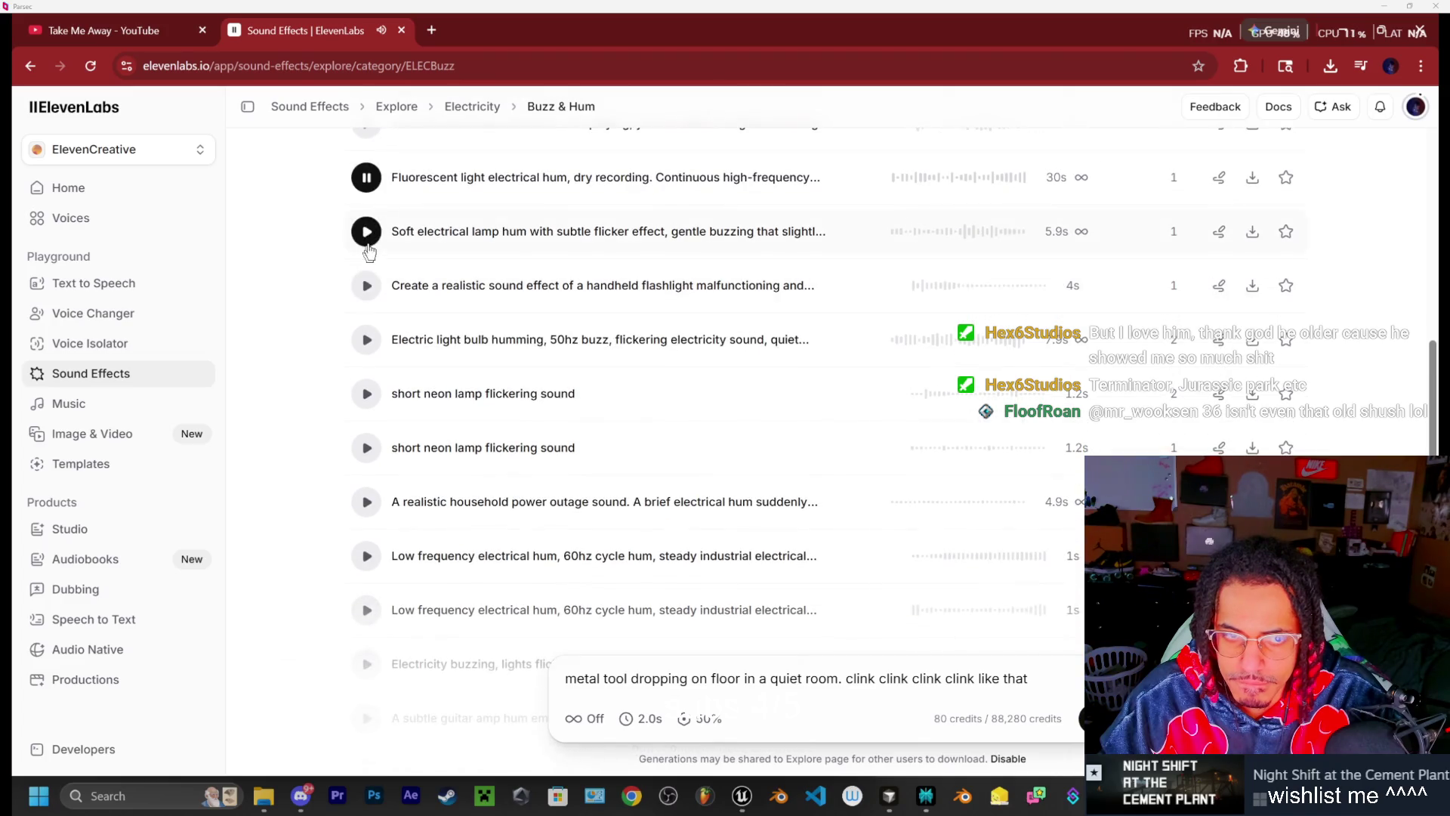
{"action": "left_click", "coordinate": [367, 234]}
{"action": "scroll", "coordinate": [370, 242], "scroll_direction": "down", "scroll_amount": 1}
{"action": "left_click", "coordinate": [370, 207]}
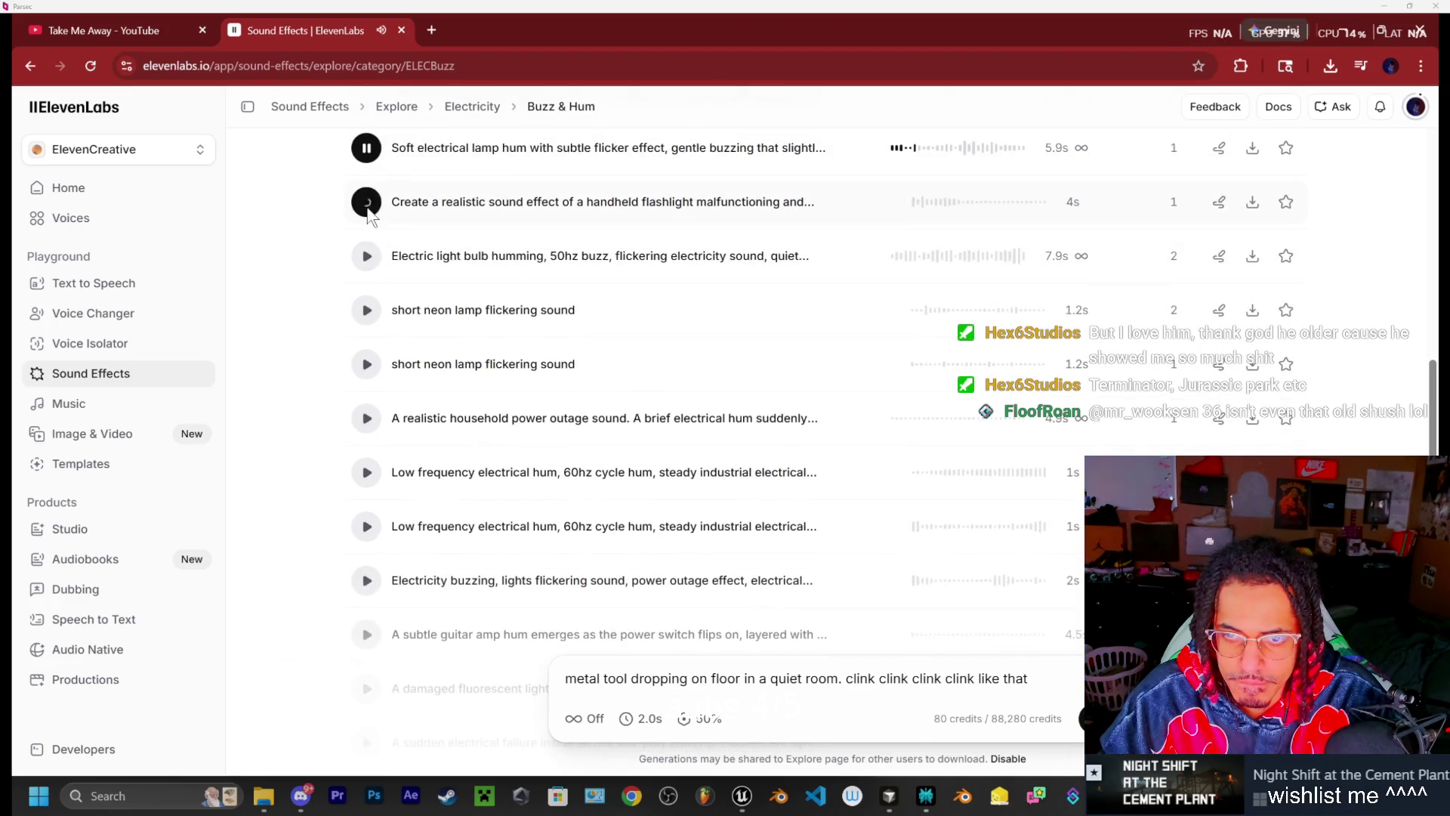
Play the 50hz bulb hum, two short neon lamp flickers, household outage and low frequency hum
{"action": "left_click", "coordinate": [367, 255]}
{"action": "scroll", "coordinate": [368, 253], "scroll_direction": "down", "scroll_amount": 1}
{"action": "left_click", "coordinate": [367, 226]}
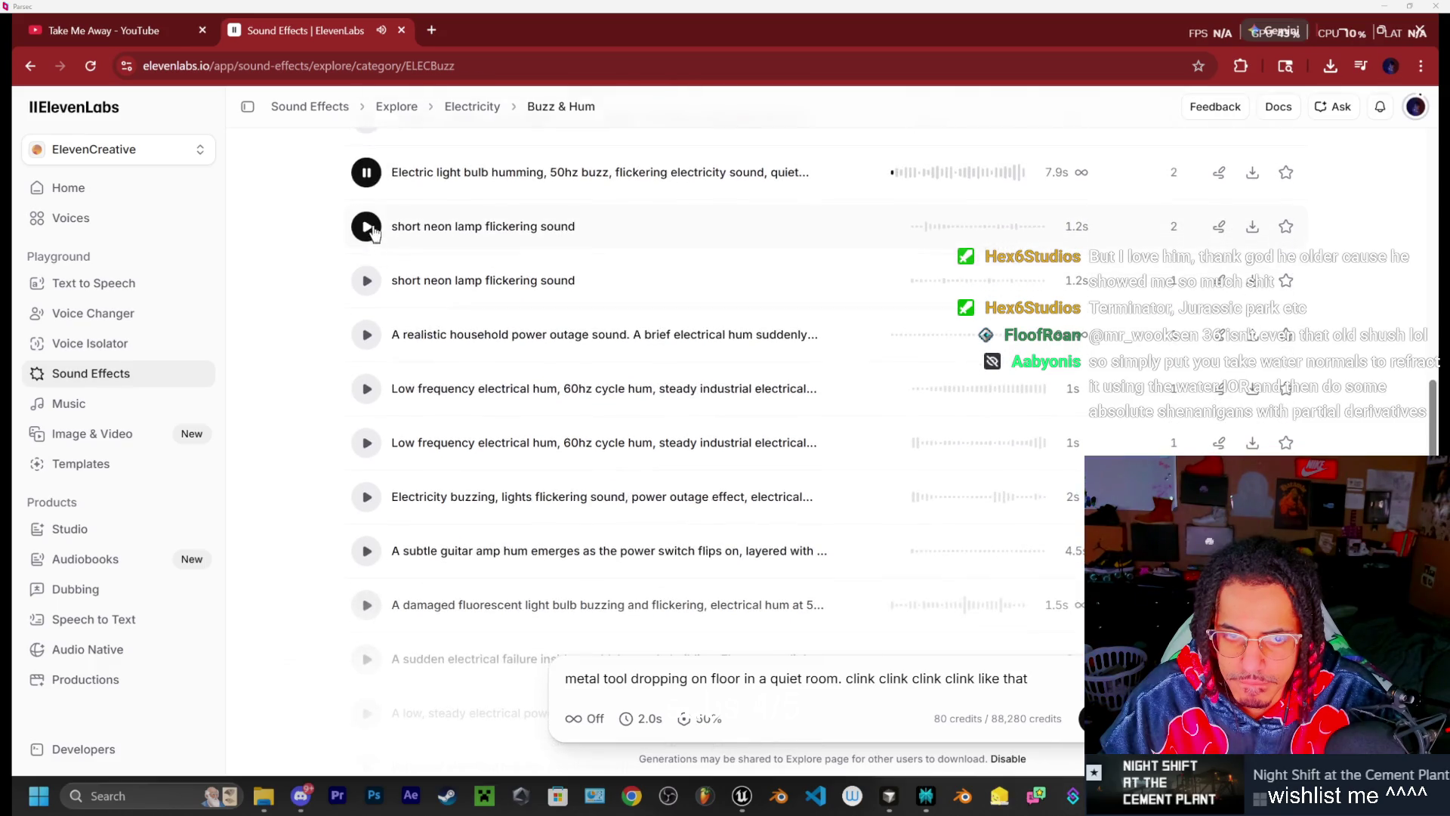
{"action": "left_click", "coordinate": [375, 278]}
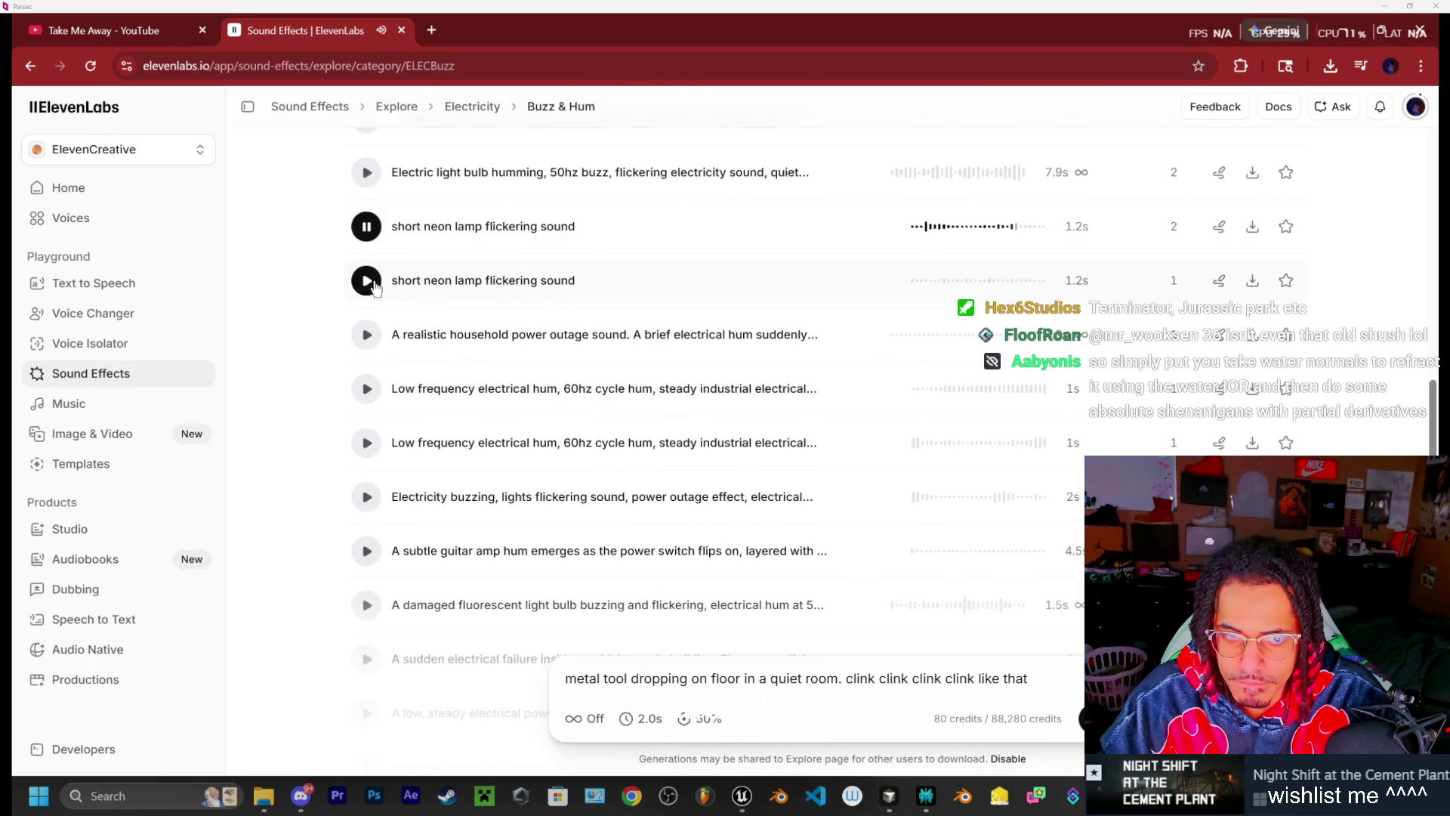
{"action": "scroll", "coordinate": [378, 276], "scroll_direction": "down", "scroll_amount": 1}
{"action": "left_click", "coordinate": [366, 252]}
{"action": "scroll", "coordinate": [369, 249], "scroll_direction": "down", "scroll_amount": 1}
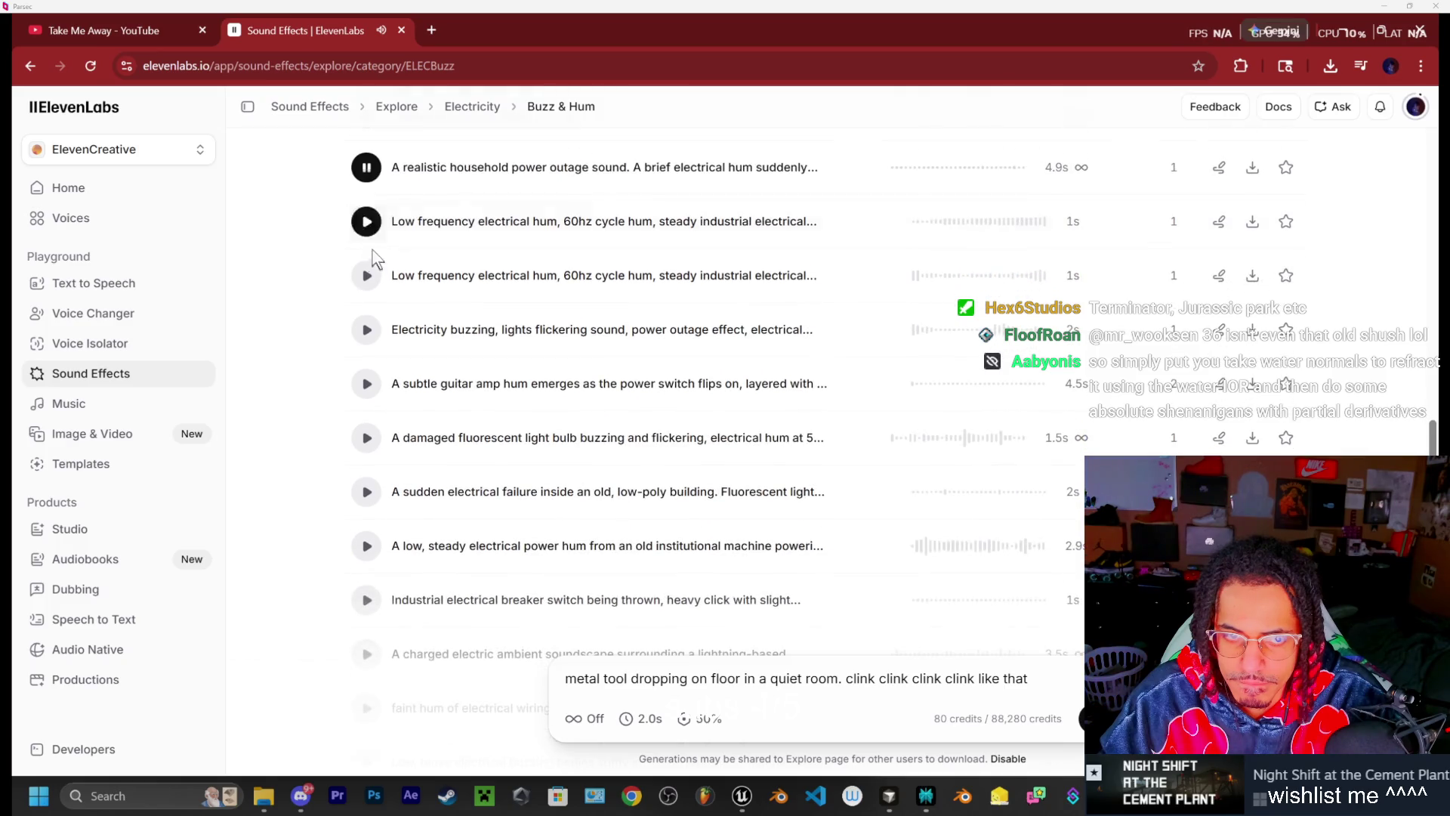
{"action": "left_click", "coordinate": [367, 228]}
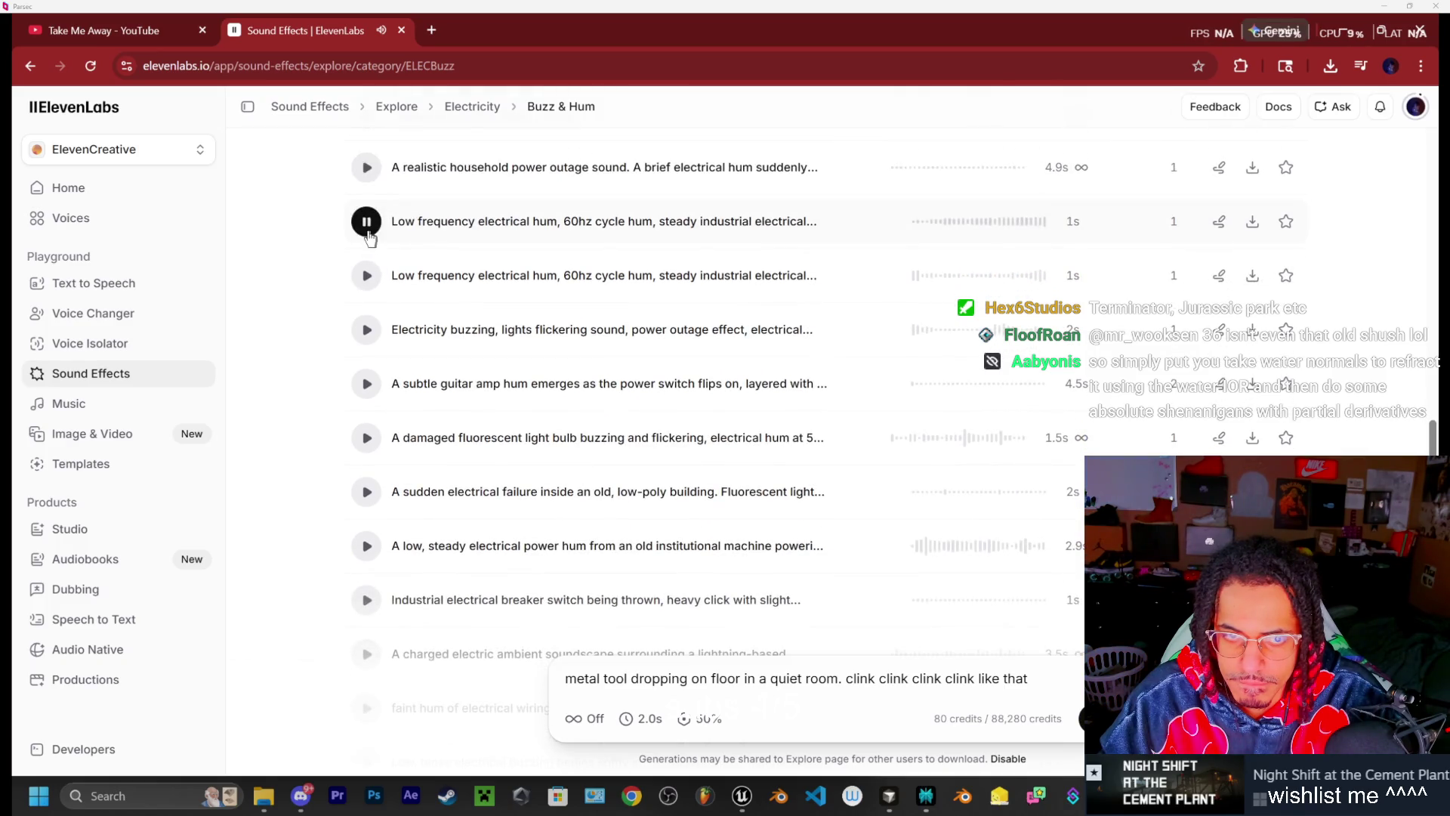
{"action": "scroll", "coordinate": [370, 219], "scroll_direction": "down", "scroll_amount": 1}
Compare the two low frequency hum clips against the household and buzzing power outage clips
{"action": "scroll", "coordinate": [373, 215], "scroll_direction": "up", "scroll_amount": 1}
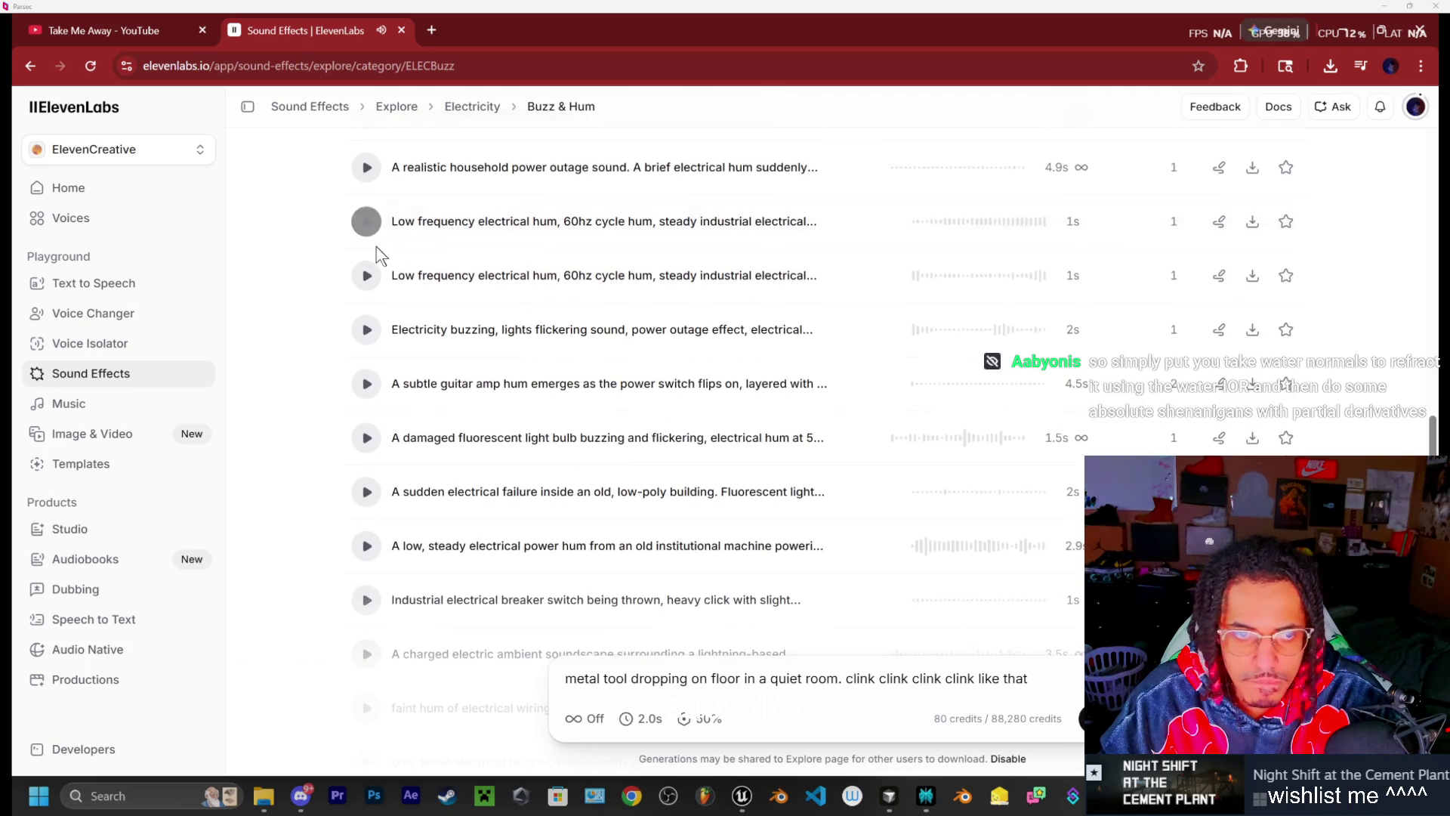
{"action": "left_click", "coordinate": [373, 227]}
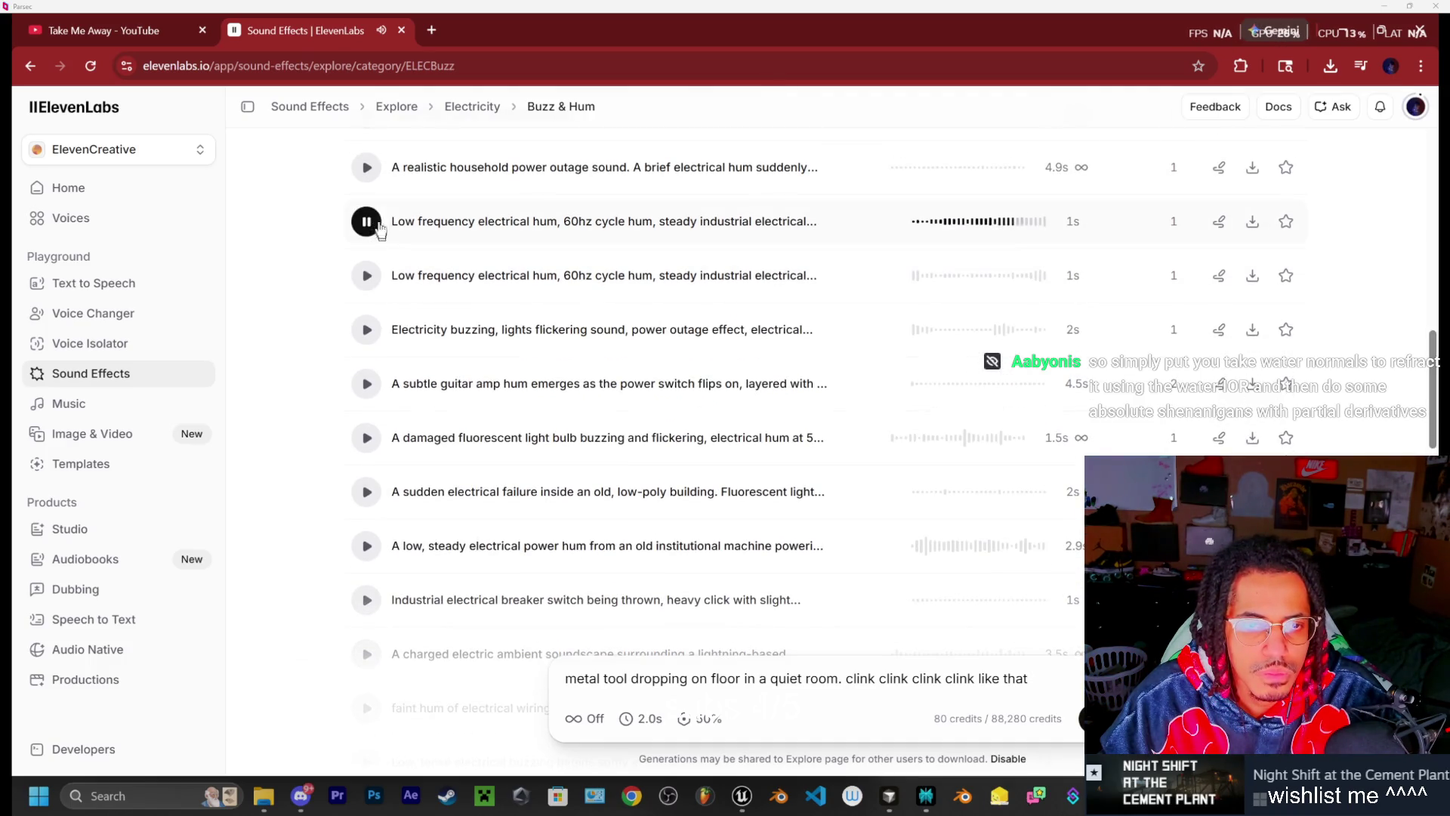
{"action": "left_click", "coordinate": [367, 169]}
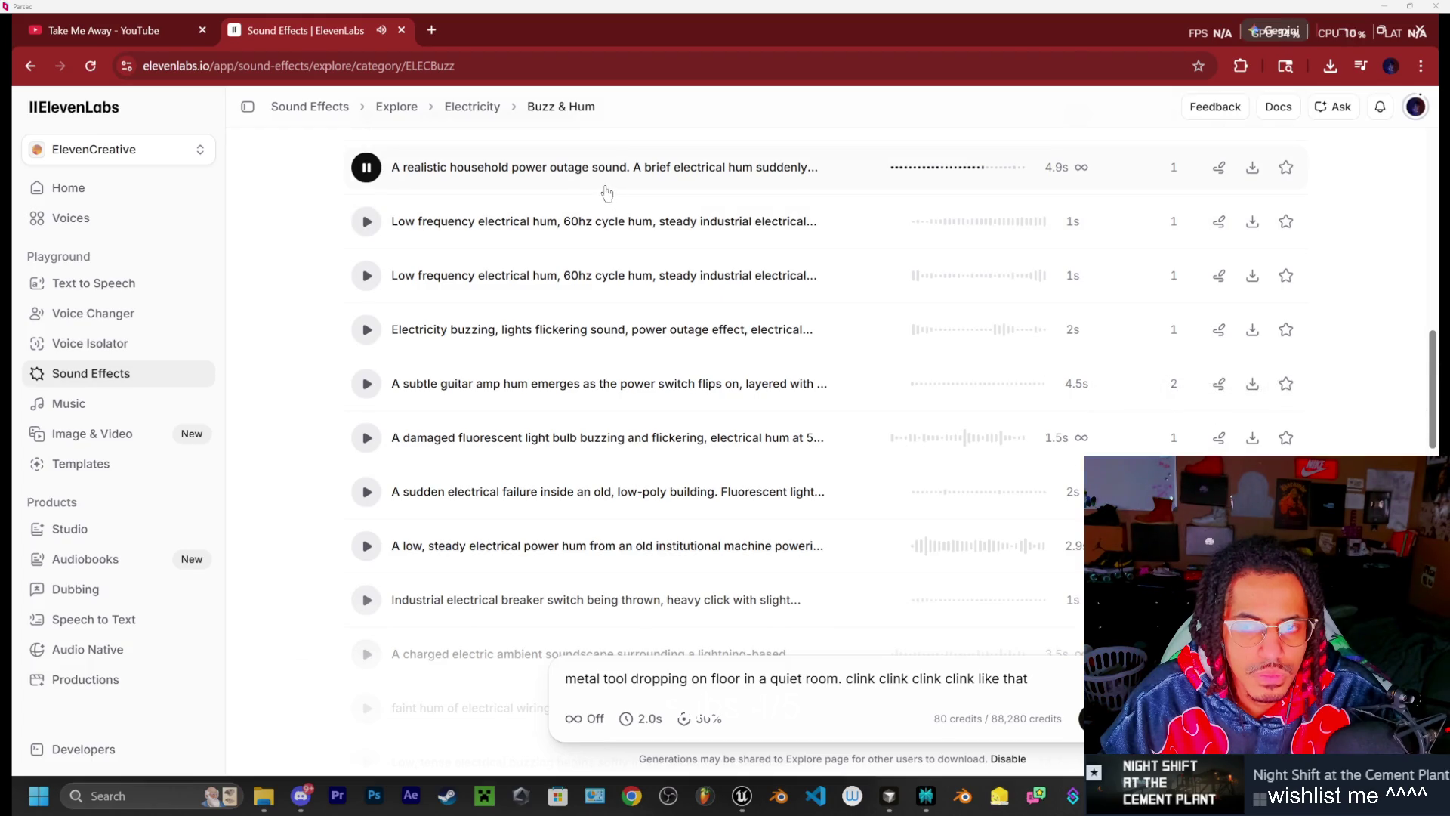
{"action": "left_click", "coordinate": [367, 221]}
{"action": "left_click", "coordinate": [367, 275]}
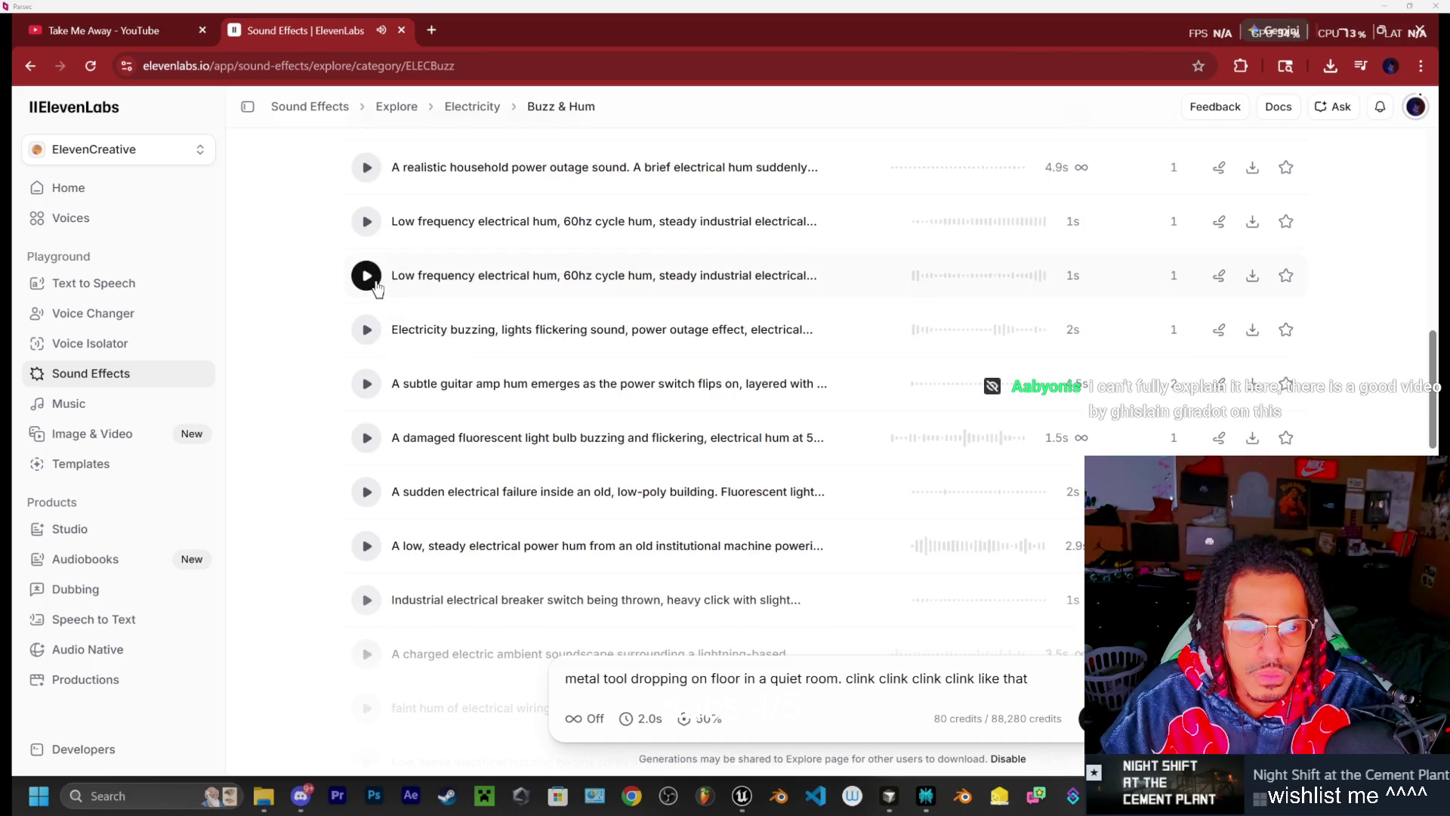
{"action": "left_click", "coordinate": [368, 332]}
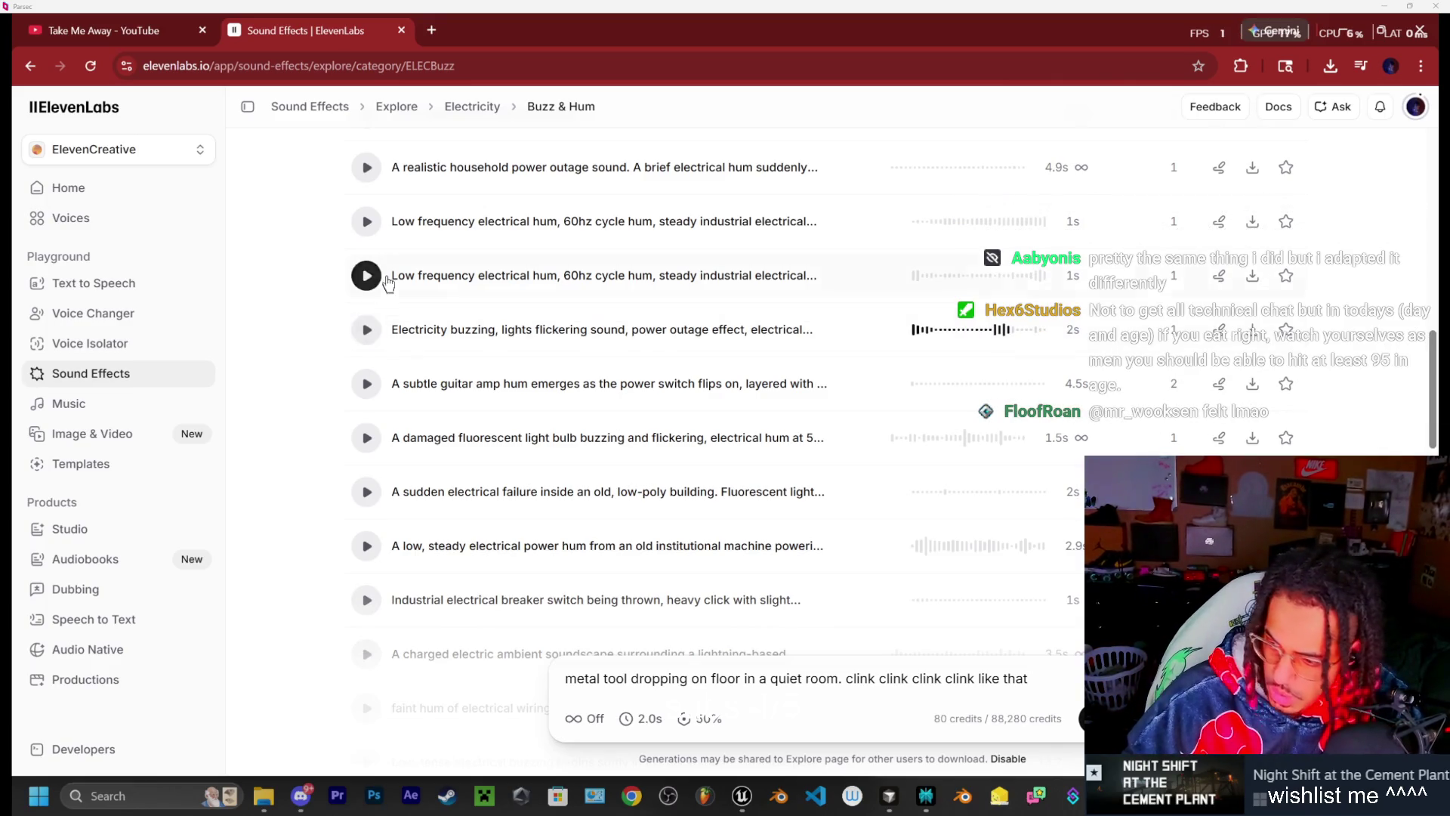
{"action": "left_click", "coordinate": [432, 300]}
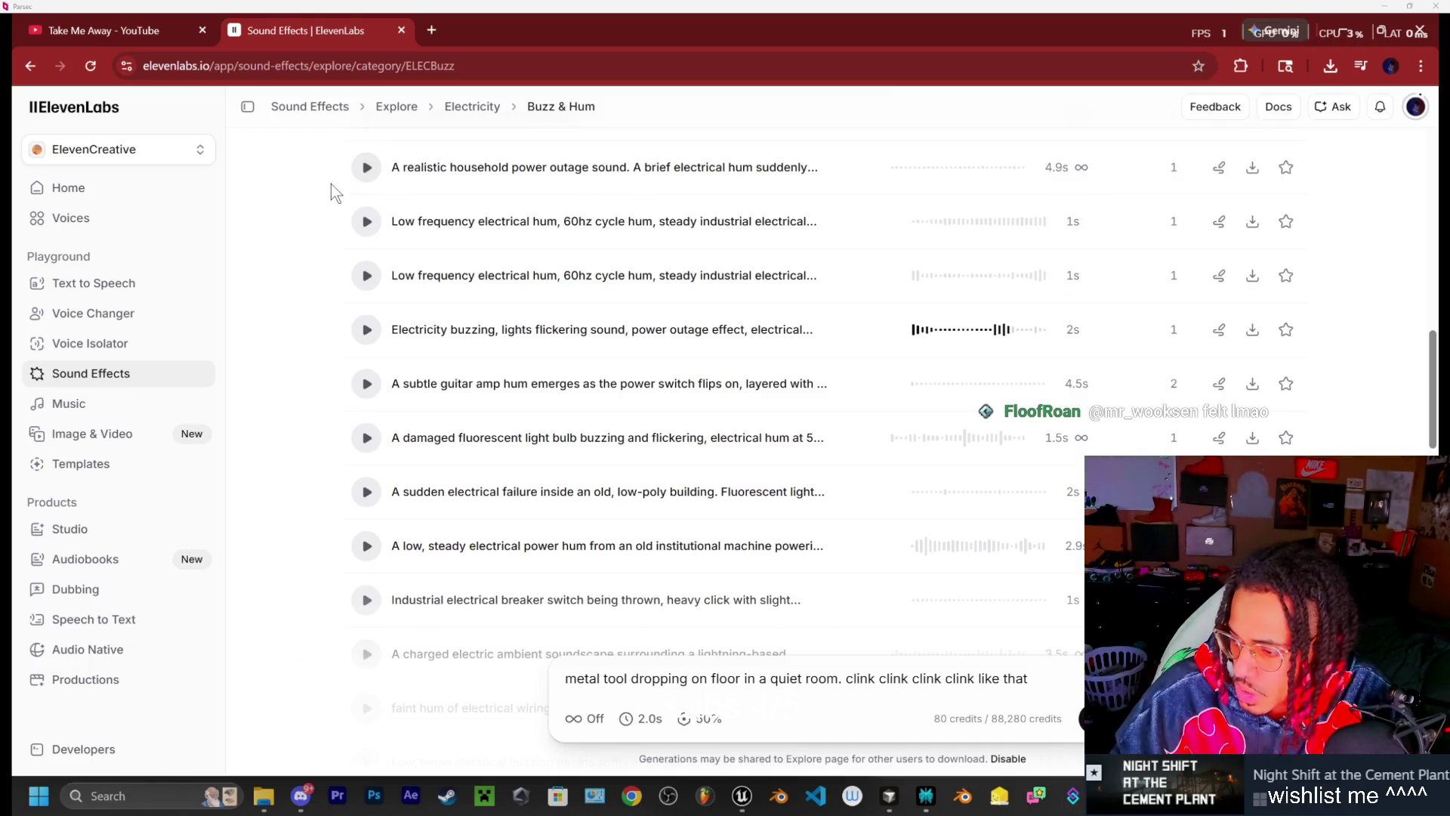
{"action": "left_click", "coordinate": [366, 221]}
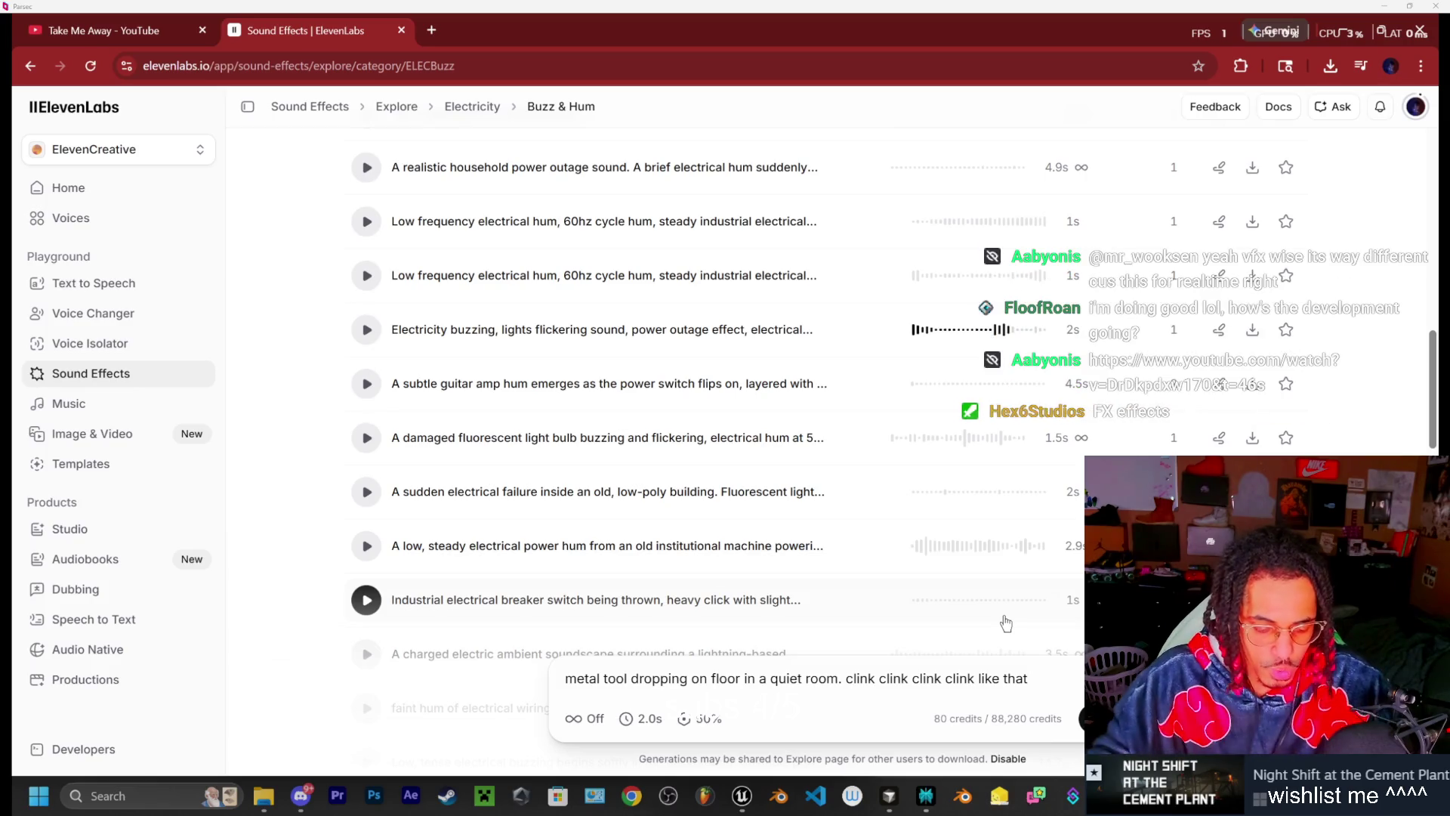
Playtest the level in Unreal, walking forward through the plant past the lit monster area
{"action": "left_click", "coordinate": [737, 802]}
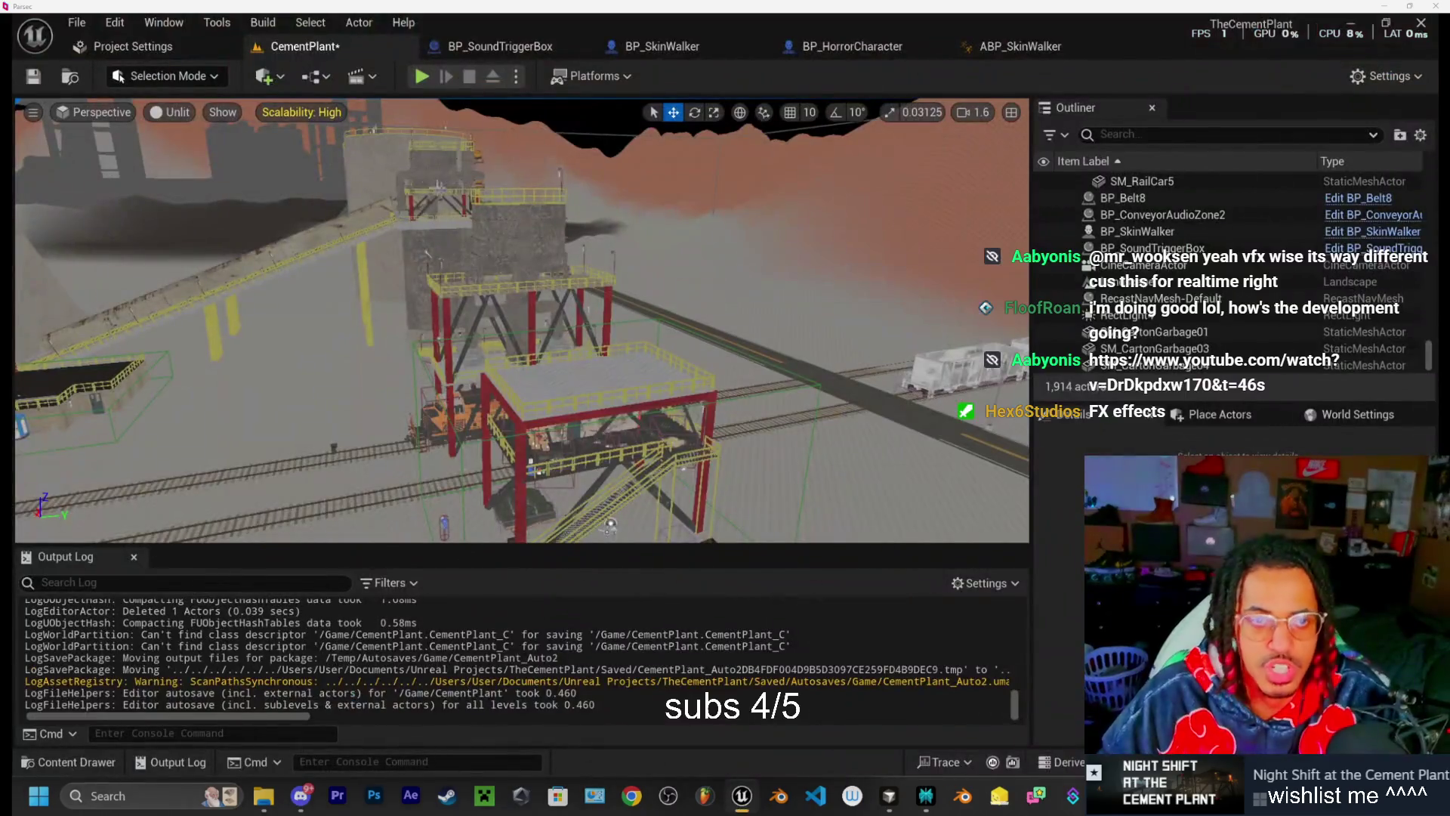
{"action": "left_click", "coordinate": [422, 77]}
{"action": "key", "text": "w"}
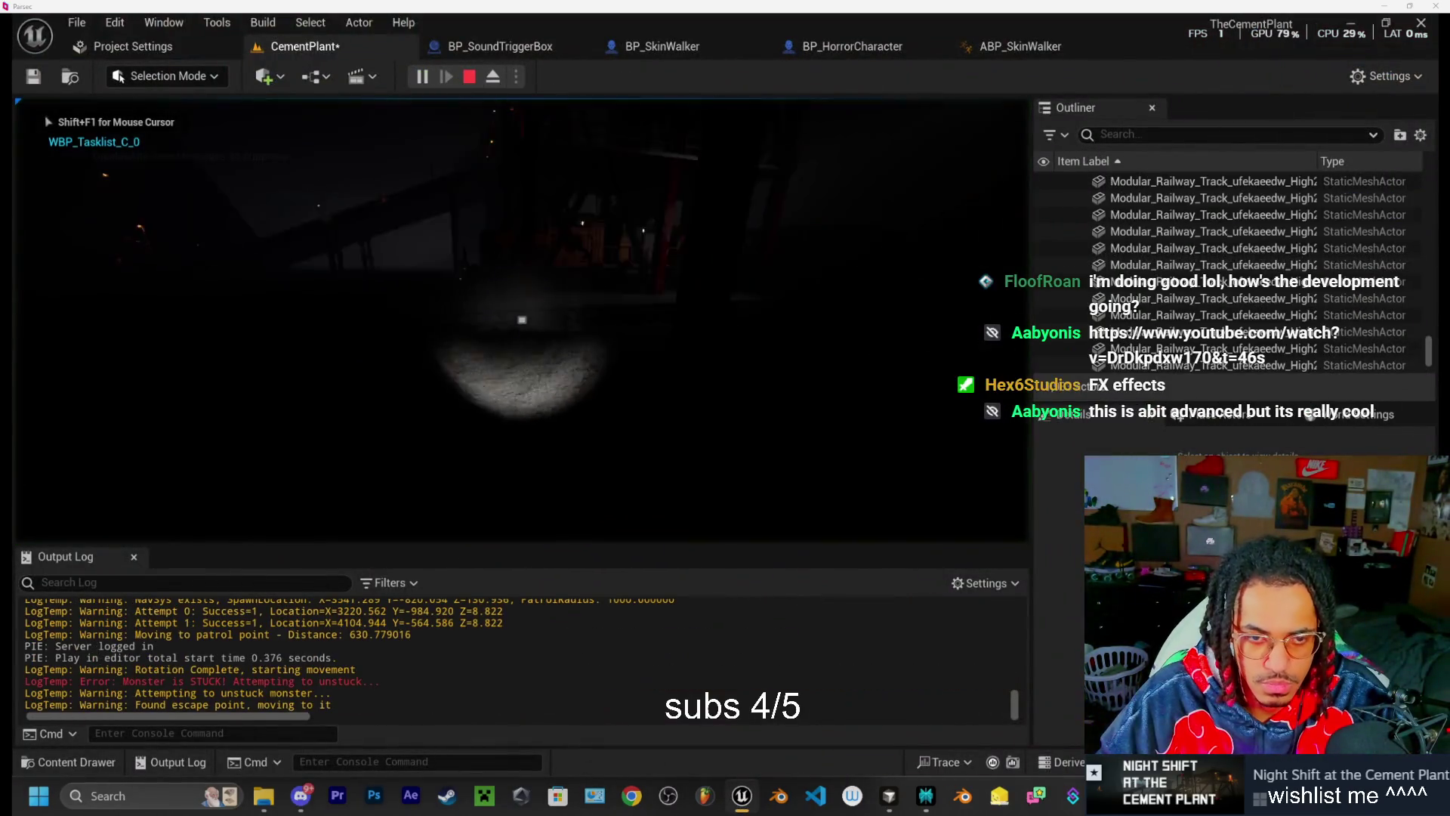
{"action": "key", "text": "w"}
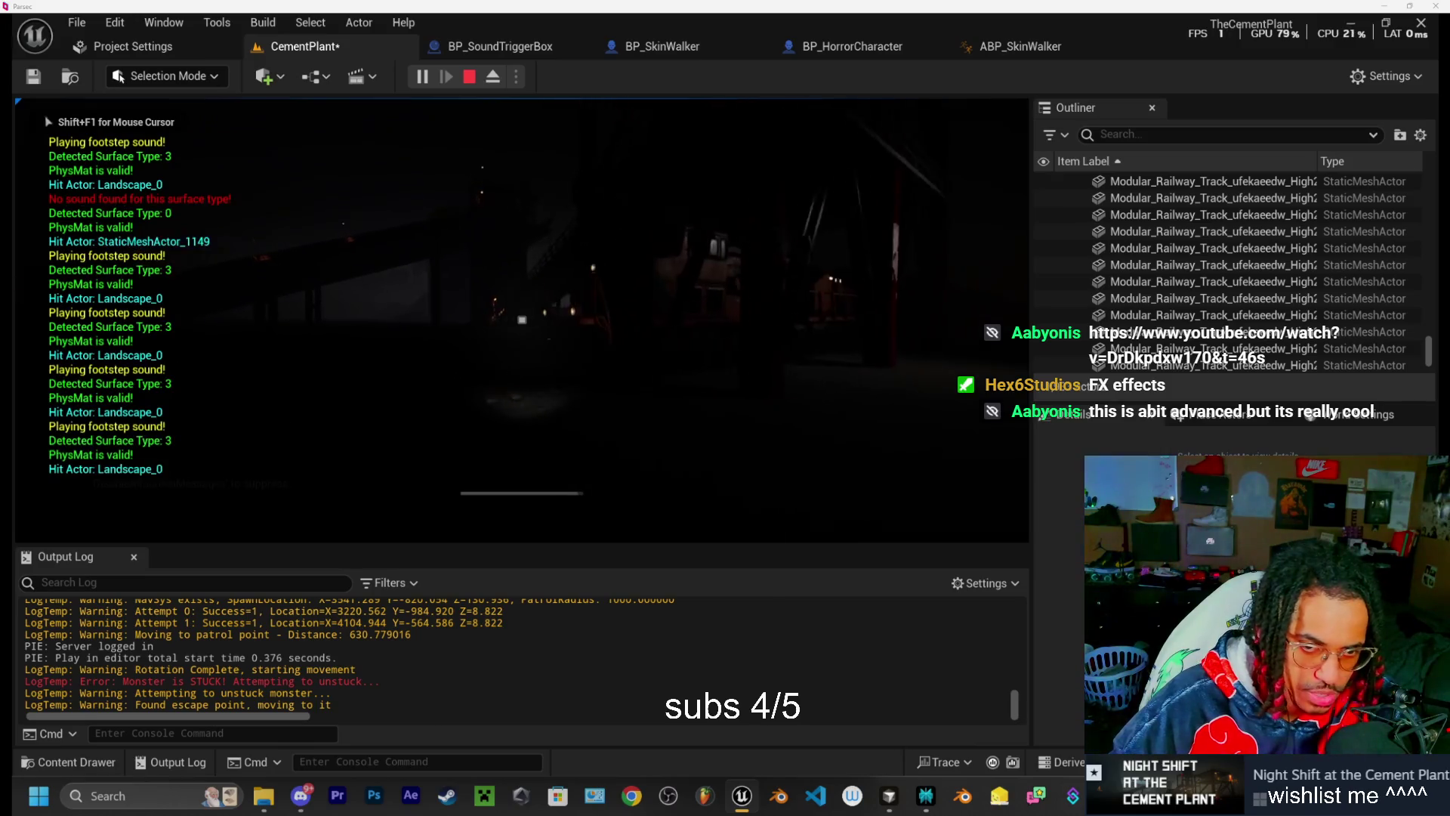
{"action": "key", "text": "w"}
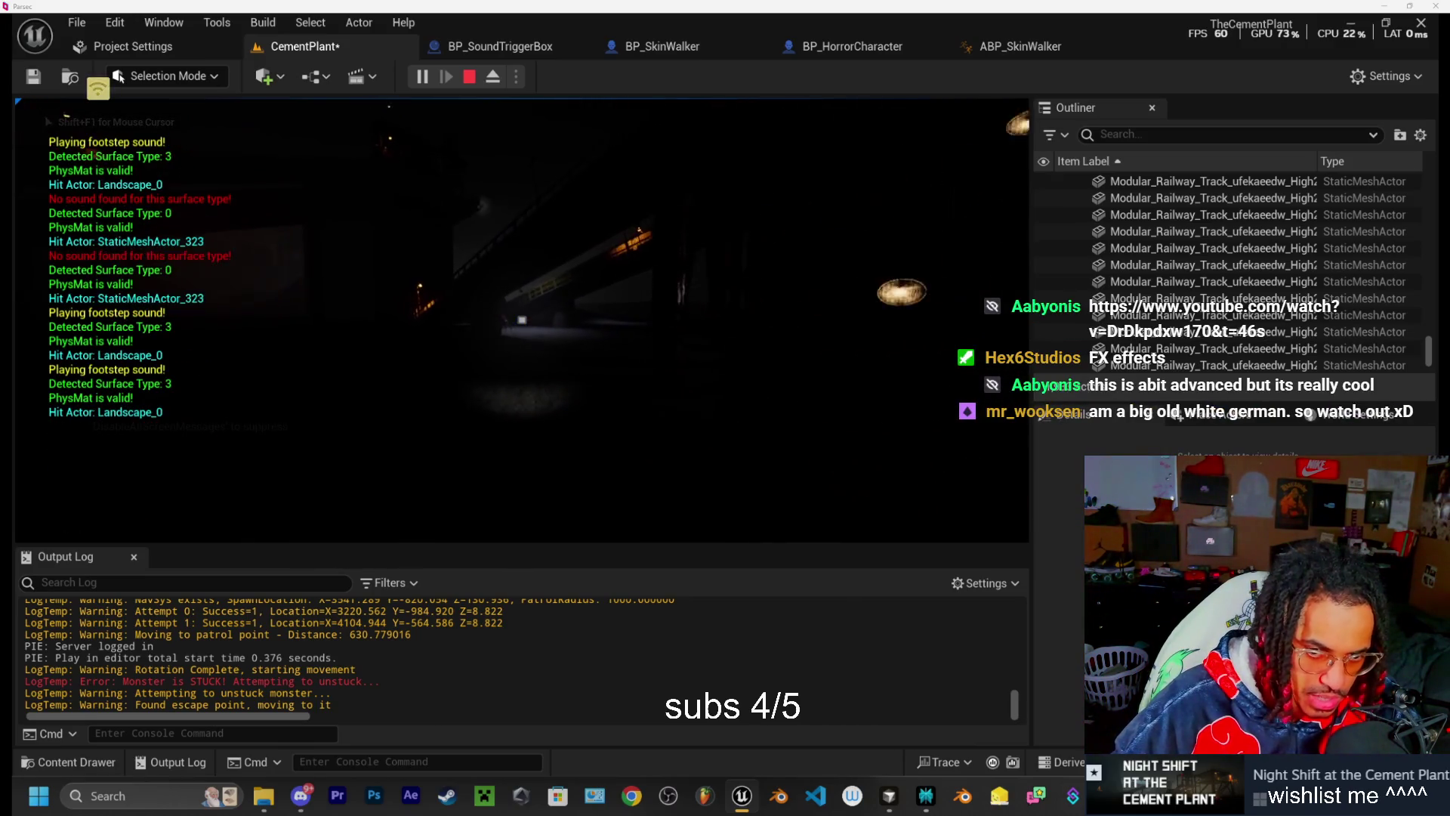
{"action": "key", "text": "w"}
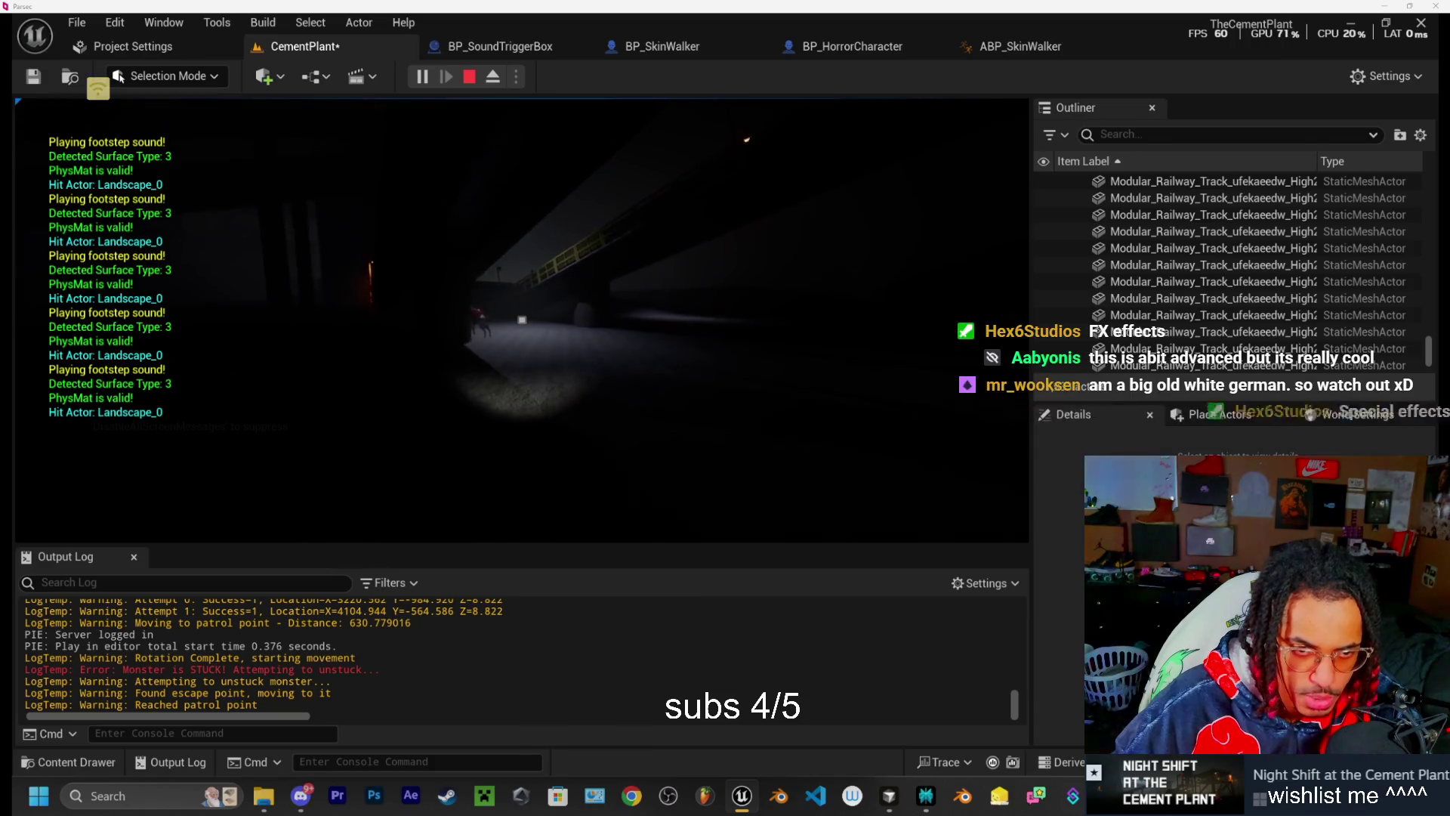
{"action": "key", "text": "w"}
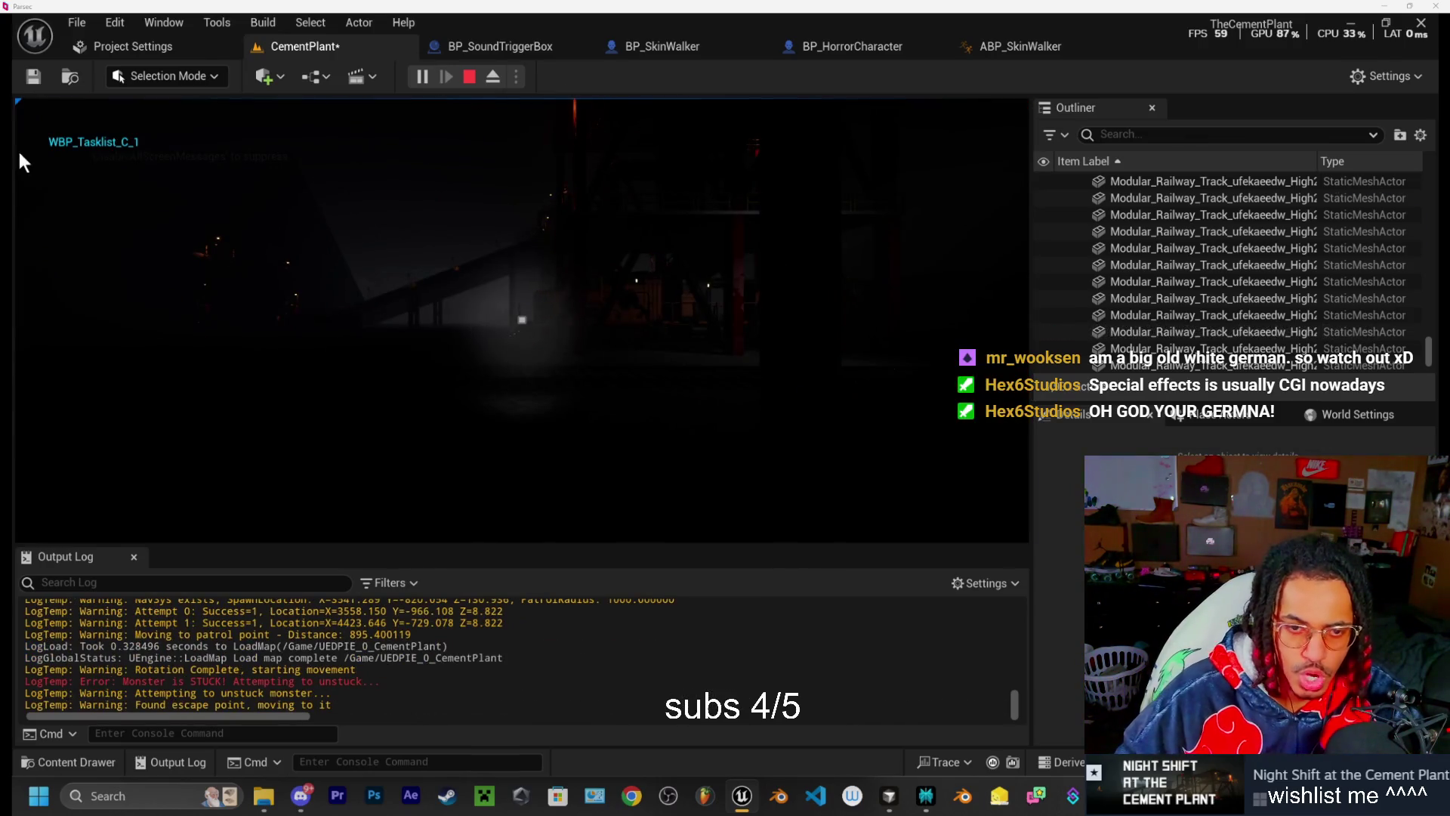
Stop the playtest and bring the ElevenLabs Buzz & Hum list back up
{"action": "key", "text": "Escape"}
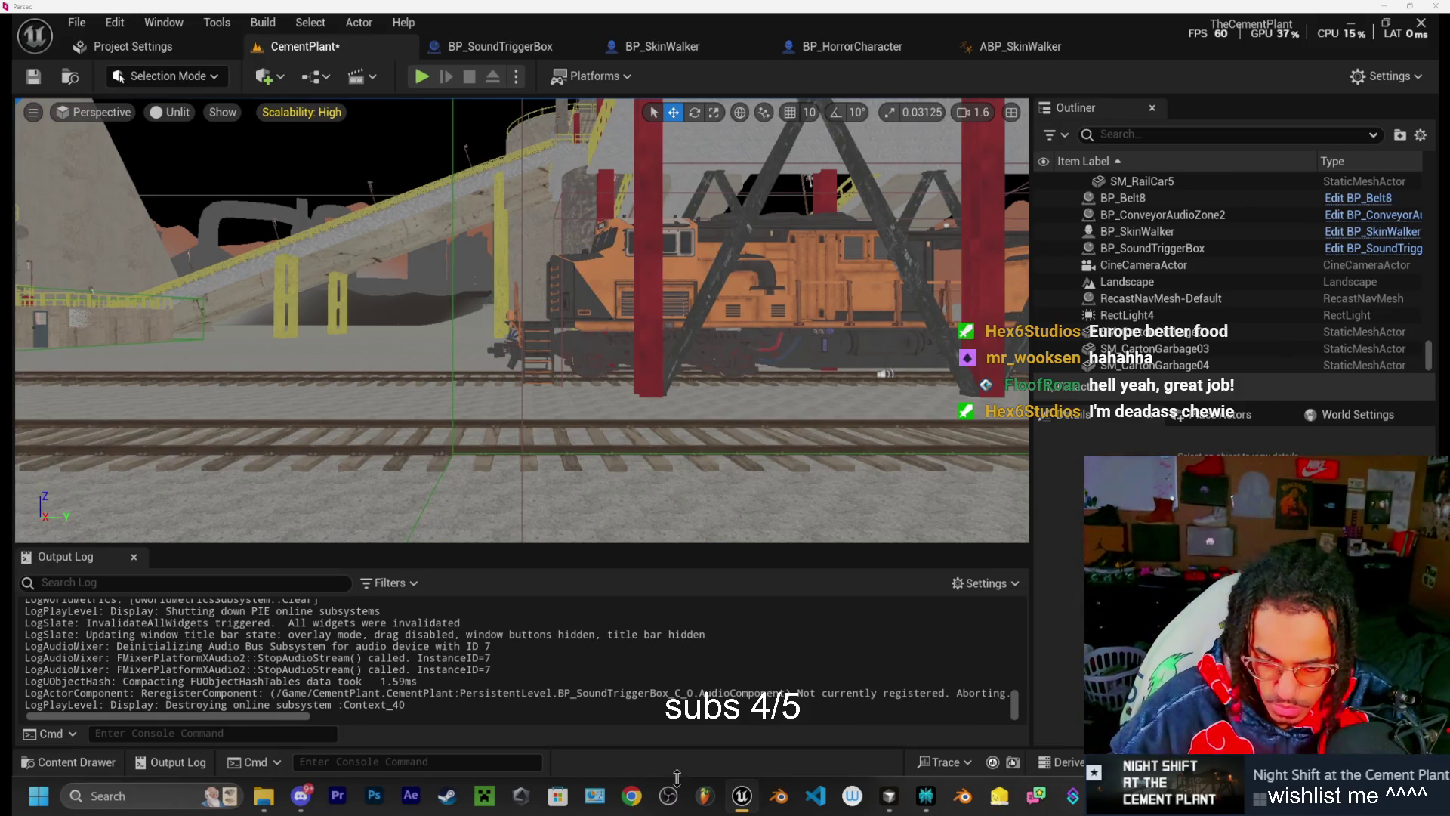
{"action": "mouse_move", "coordinate": [889, 804]}
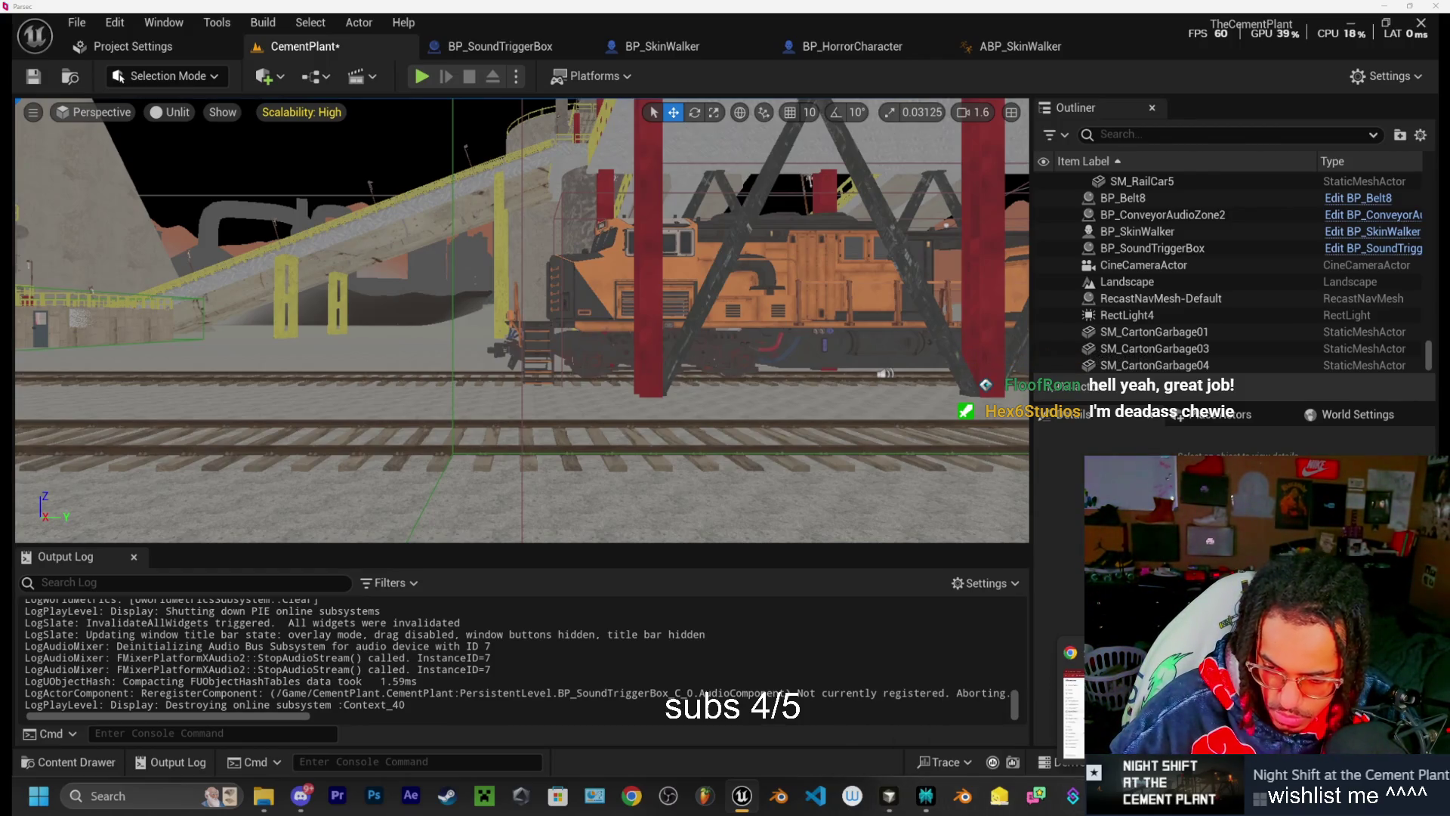
{"action": "left_click", "coordinate": [1072, 695]}
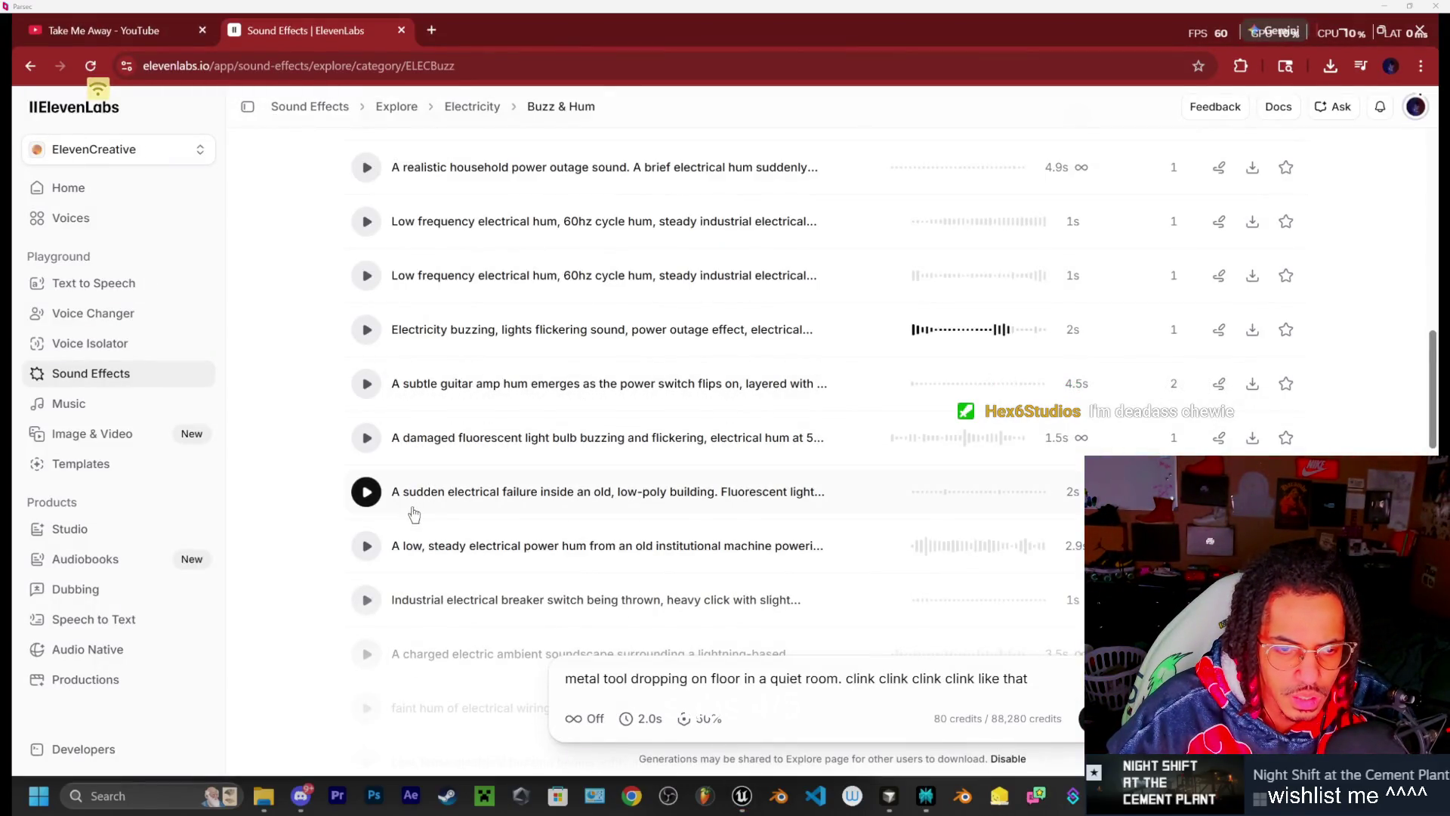
Preview the sudden electrical failure and low steady power hum clips, starring the power hum
{"action": "left_click", "coordinate": [366, 494]}
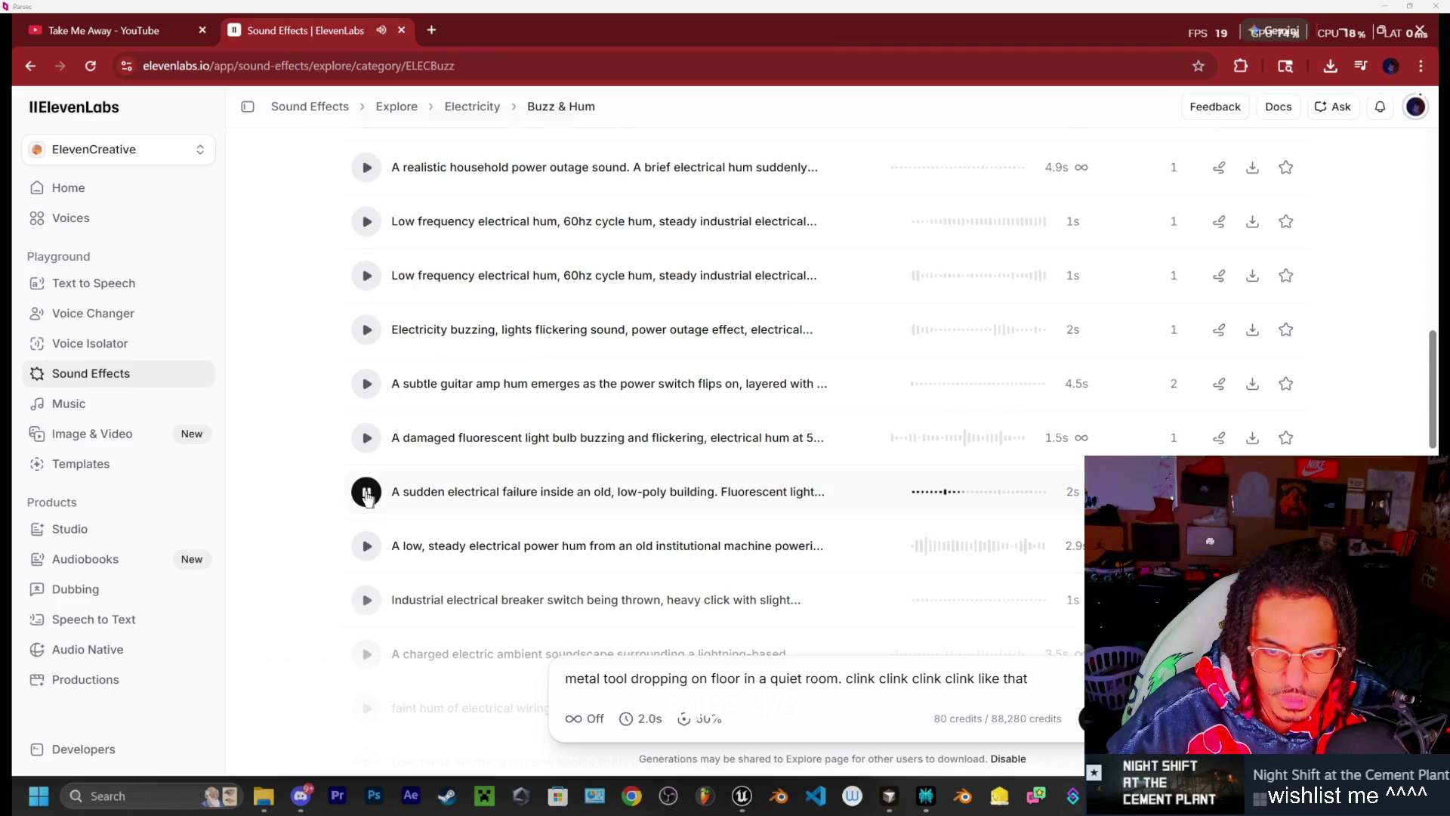
{"action": "left_click", "coordinate": [371, 551]}
{"action": "scroll", "coordinate": [374, 485], "scroll_direction": "down", "scroll_amount": 1}
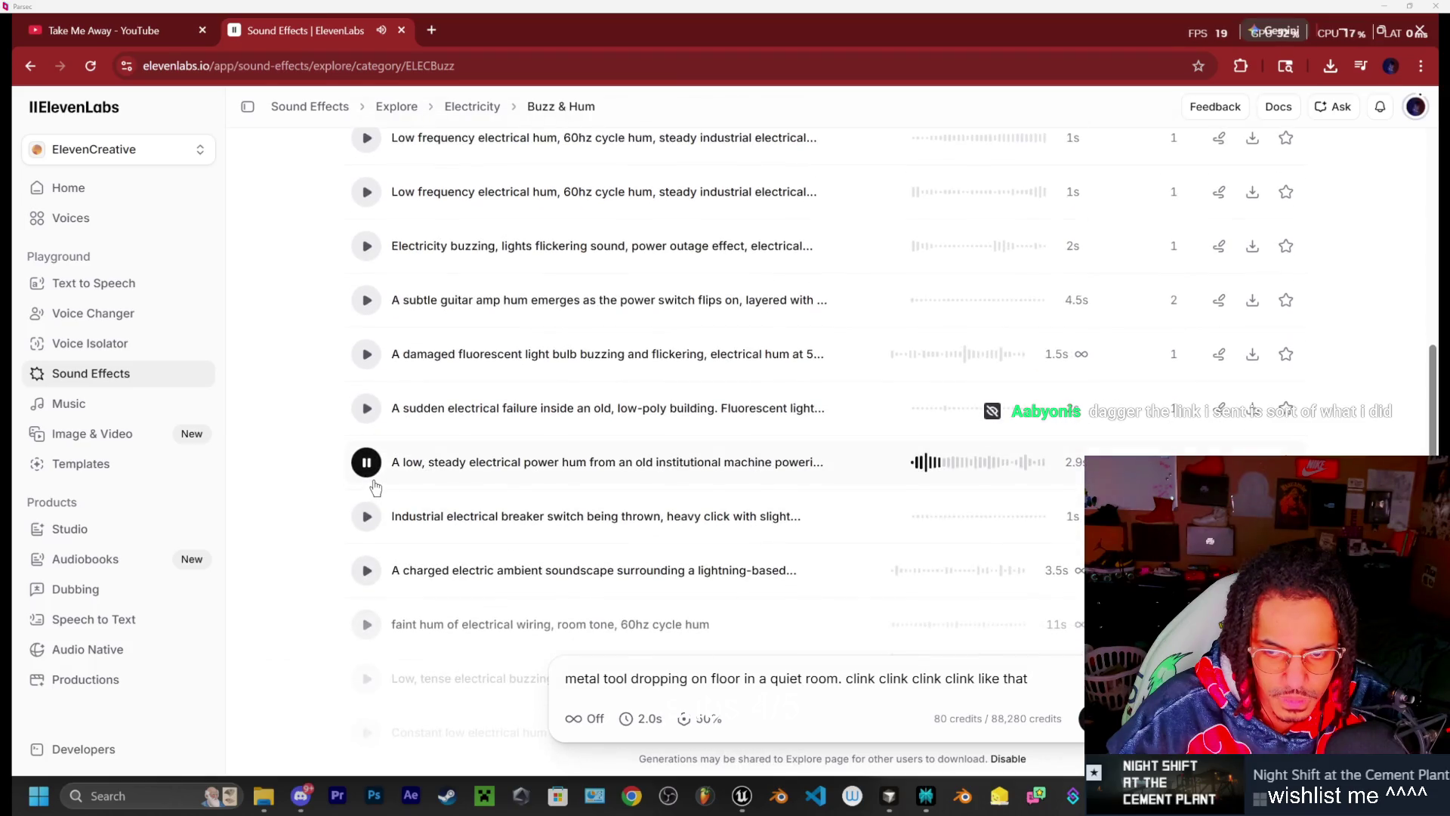
{"action": "scroll", "coordinate": [374, 482], "scroll_direction": "down", "scroll_amount": 1}
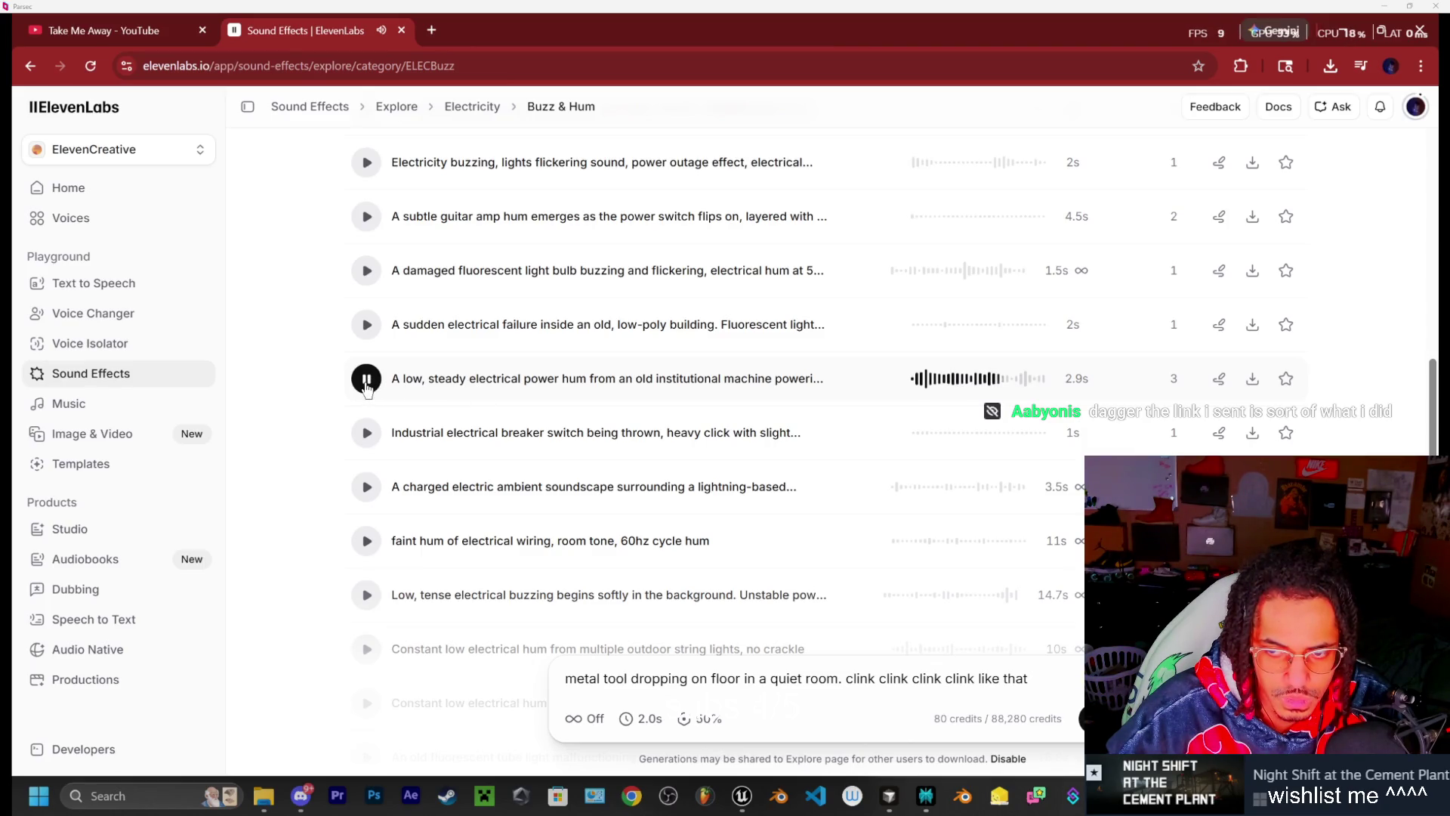
{"action": "left_click", "coordinate": [1285, 378]}
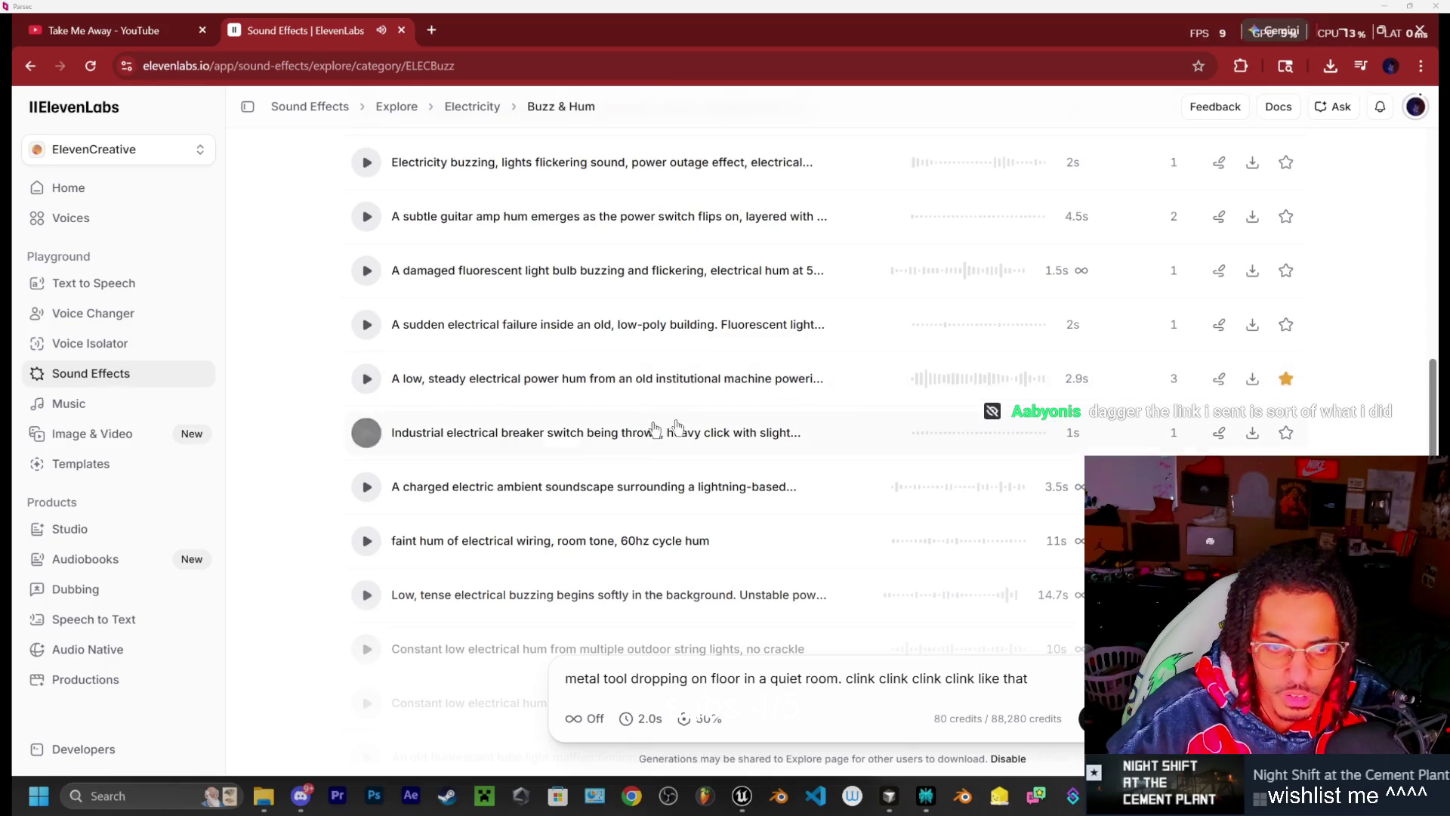
Compare the breaker switch and charged electric ambient clips, then download the breaker switch as WAV
{"action": "left_click", "coordinate": [364, 444]}
{"action": "left_click", "coordinate": [373, 497]}
{"action": "left_click", "coordinate": [369, 438]}
{"action": "left_click", "coordinate": [363, 487]}
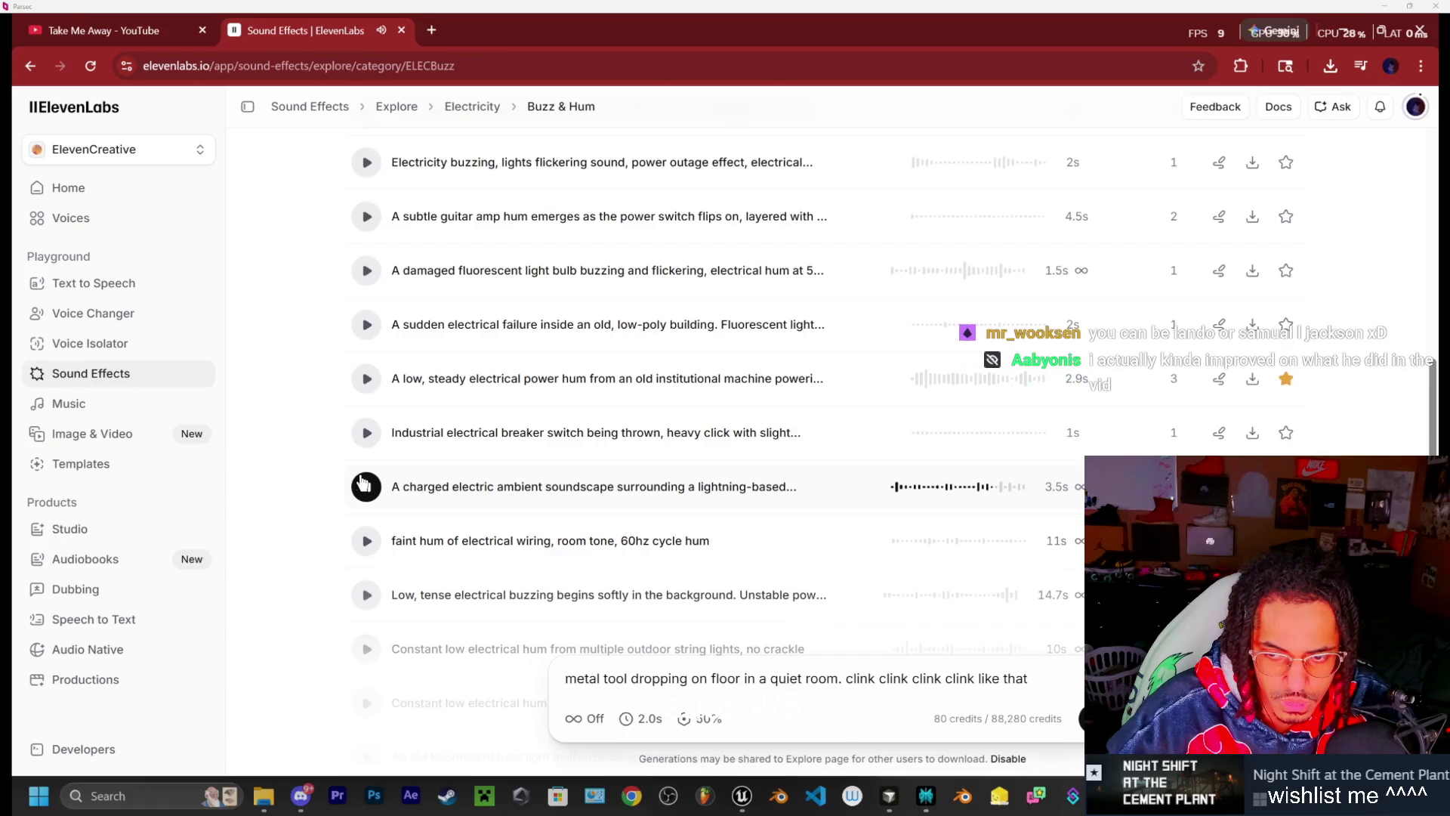
{"action": "left_click", "coordinate": [367, 438]}
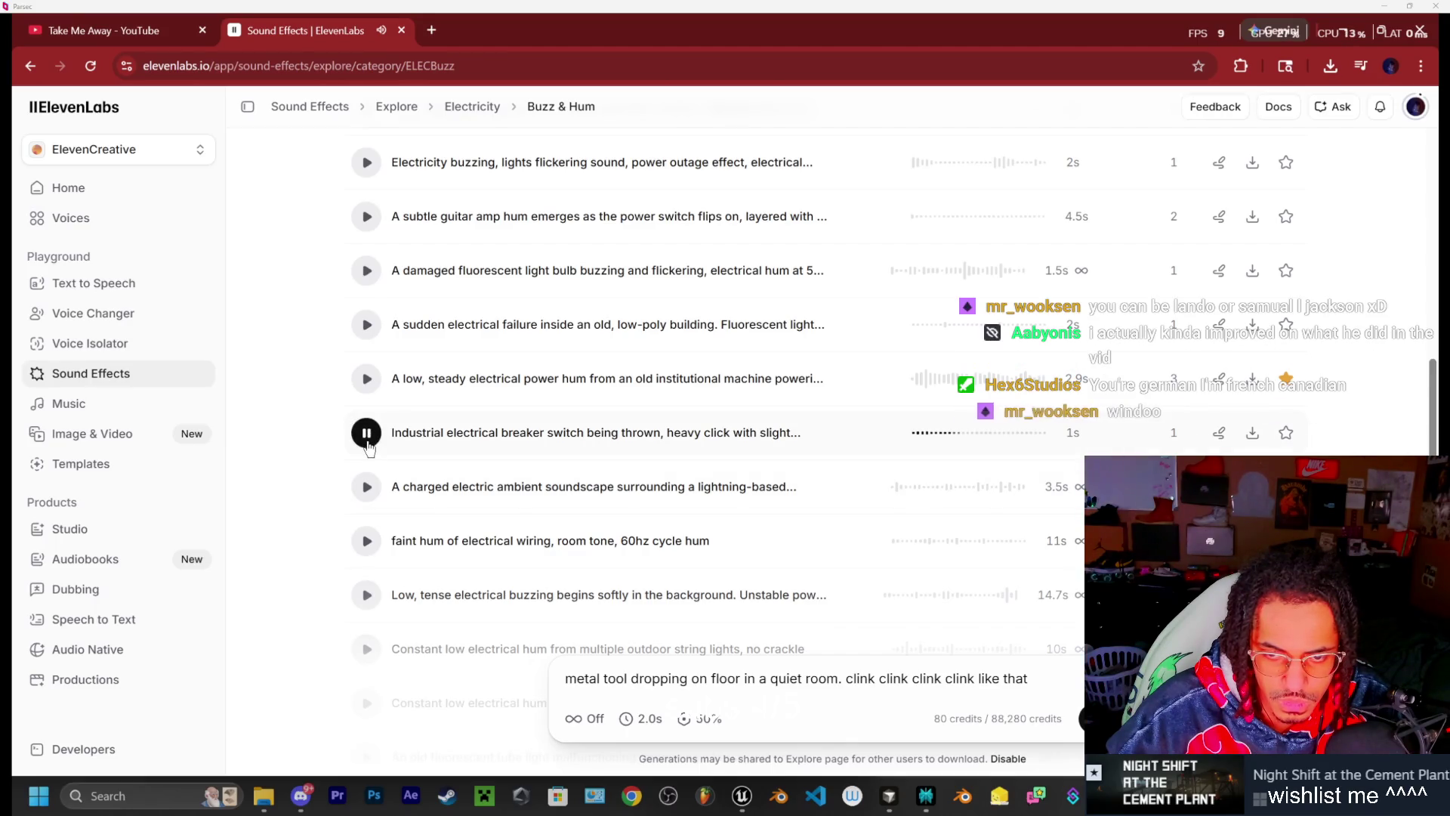
{"action": "left_click", "coordinate": [1251, 435]}
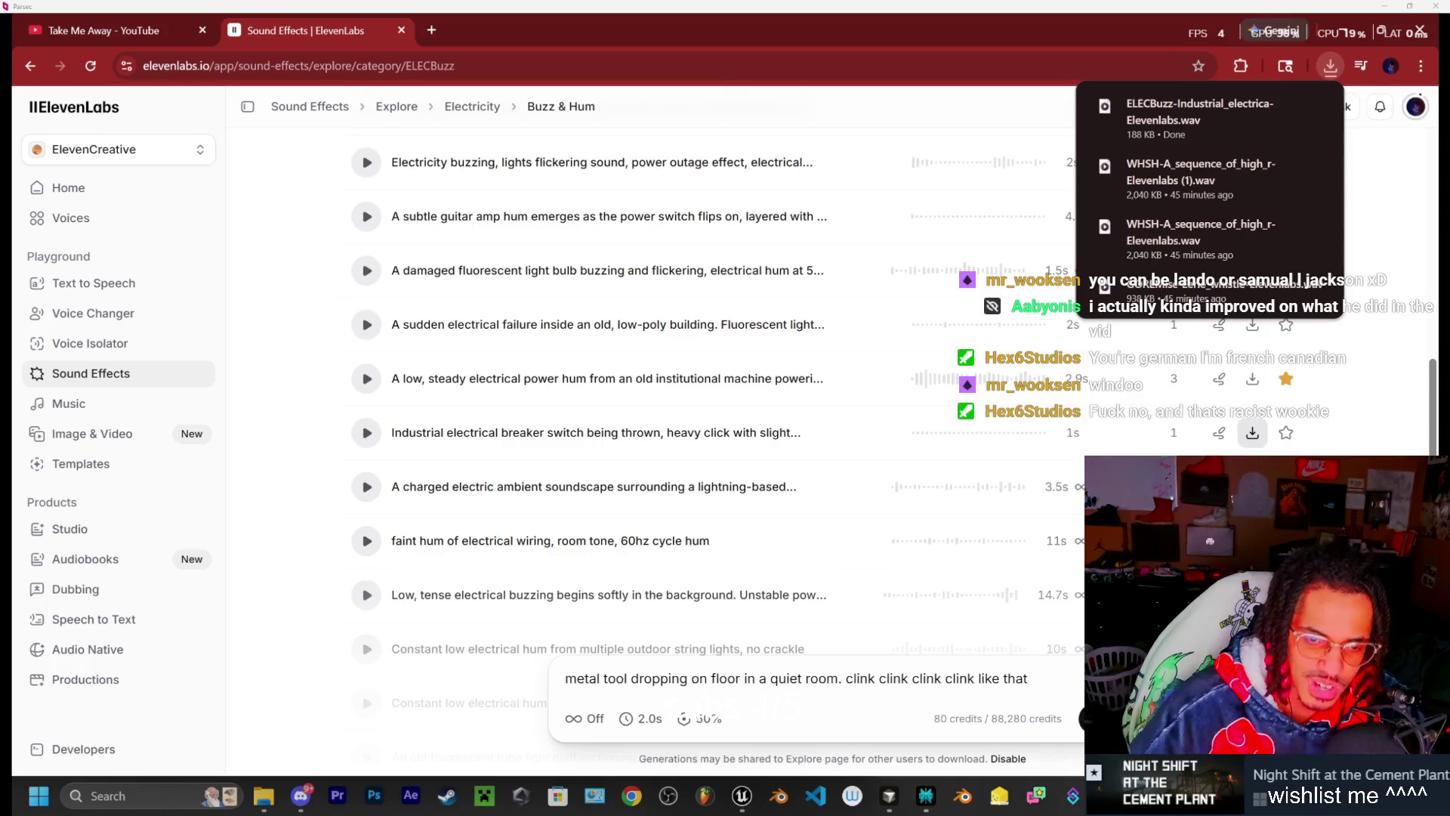
{"action": "scroll", "coordinate": [368, 483], "scroll_direction": "down", "scroll_amount": 1}
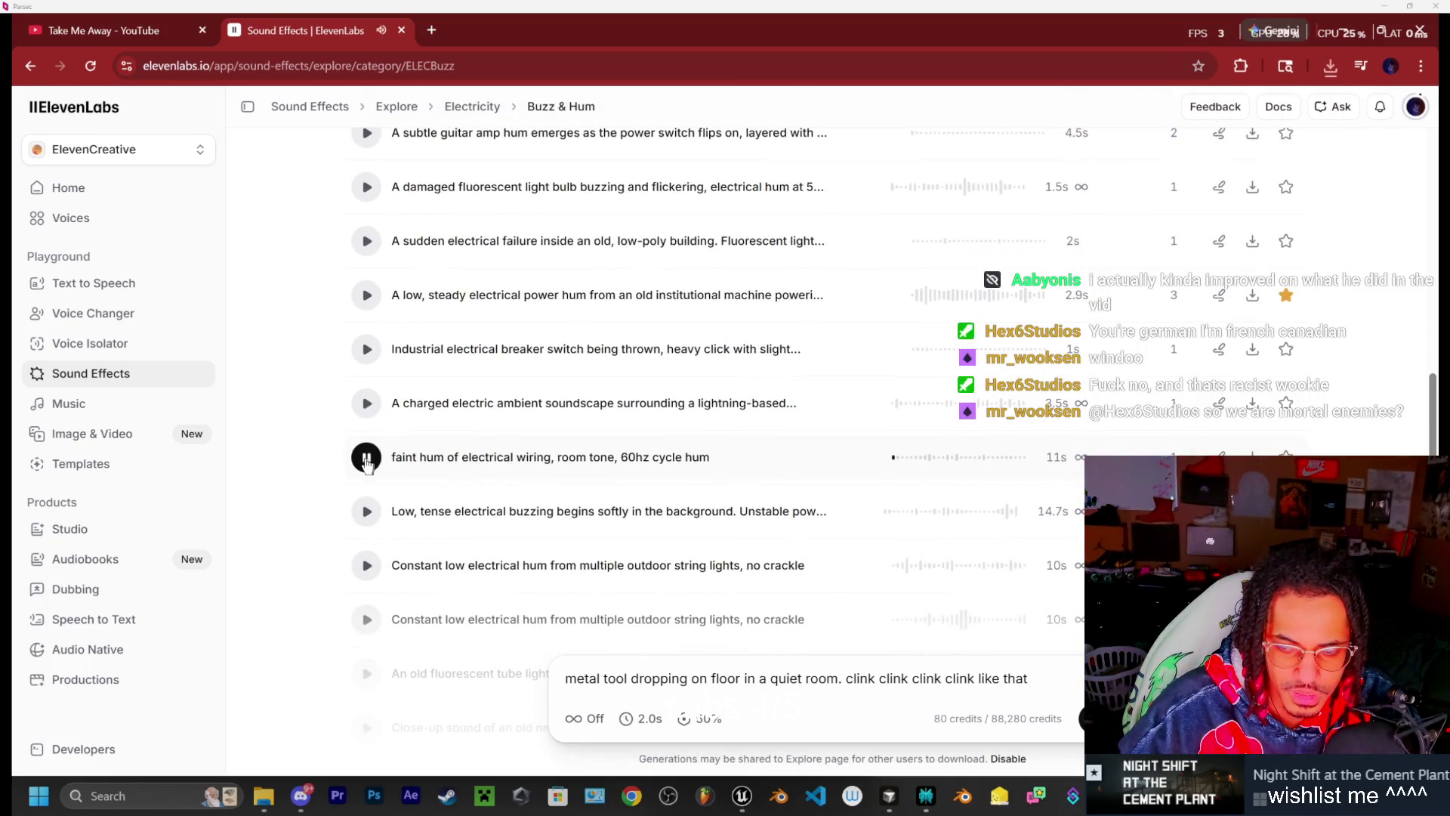
{"action": "scroll", "coordinate": [367, 461], "scroll_direction": "down", "scroll_amount": 1}
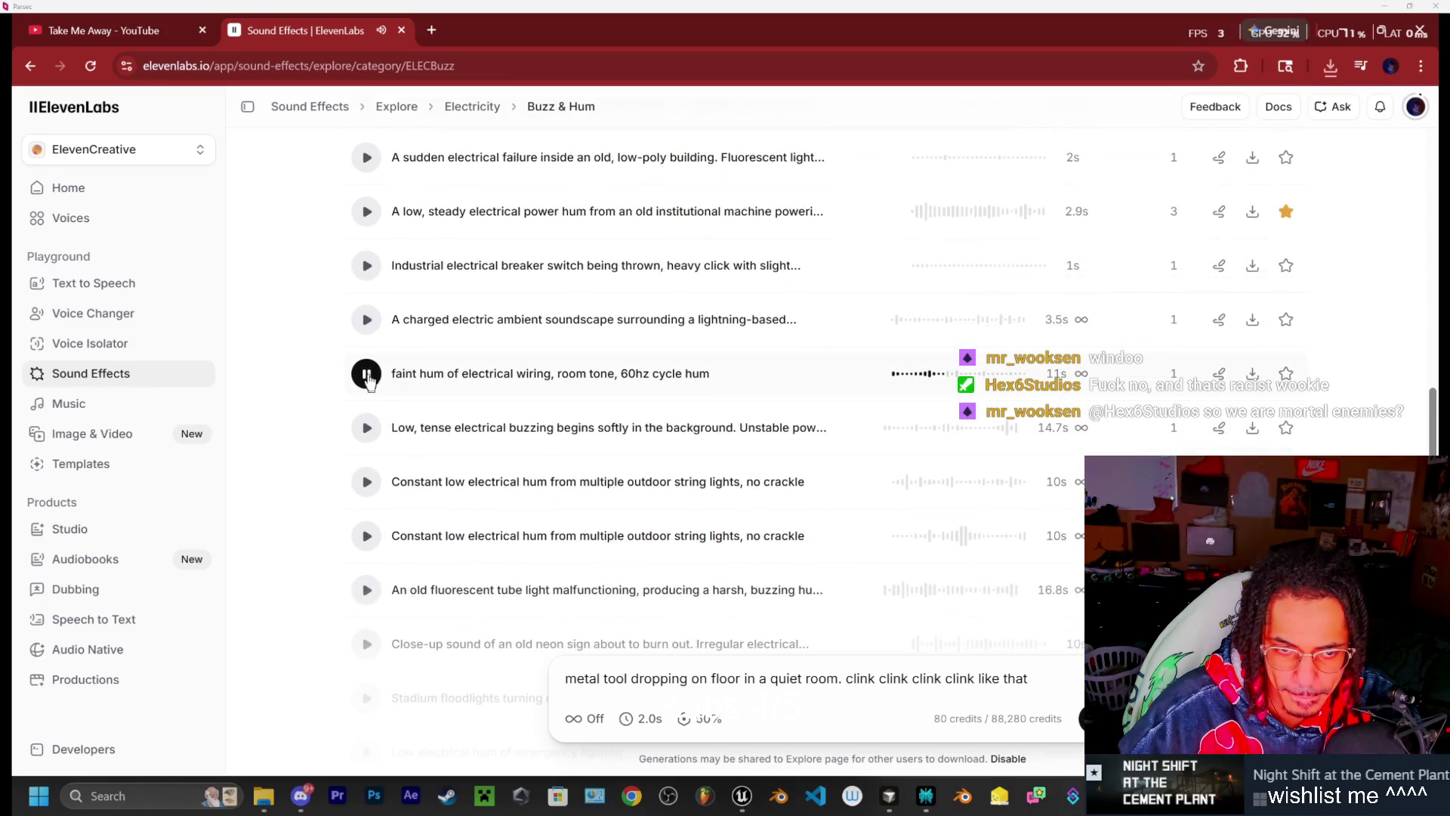
{"action": "left_click", "coordinate": [367, 429]}
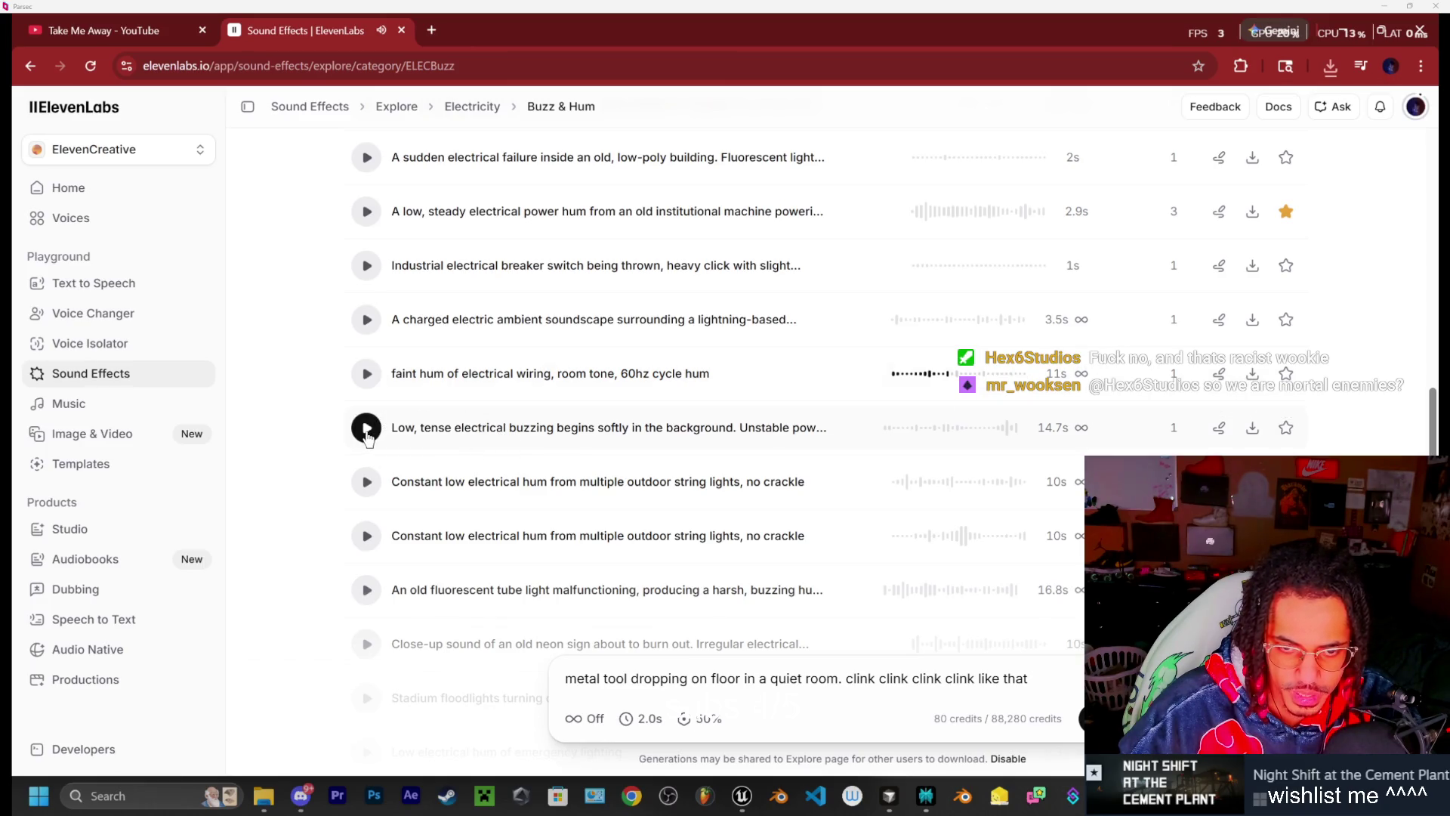
{"action": "scroll", "coordinate": [372, 442], "scroll_direction": "down", "scroll_amount": 1}
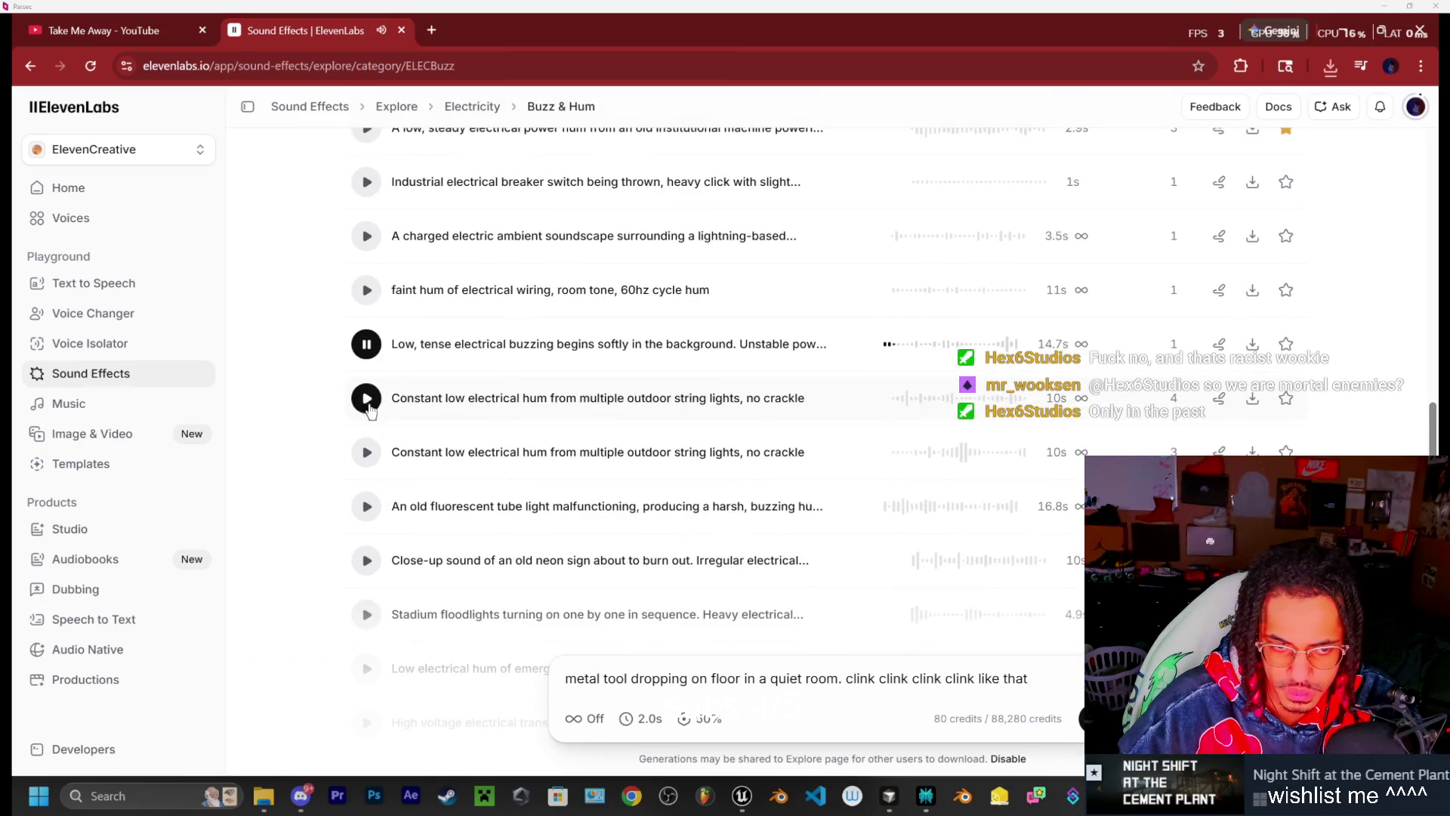
{"action": "left_click", "coordinate": [366, 452]}
{"action": "scroll", "coordinate": [530, 450], "scroll_direction": "down", "scroll_amount": 3}
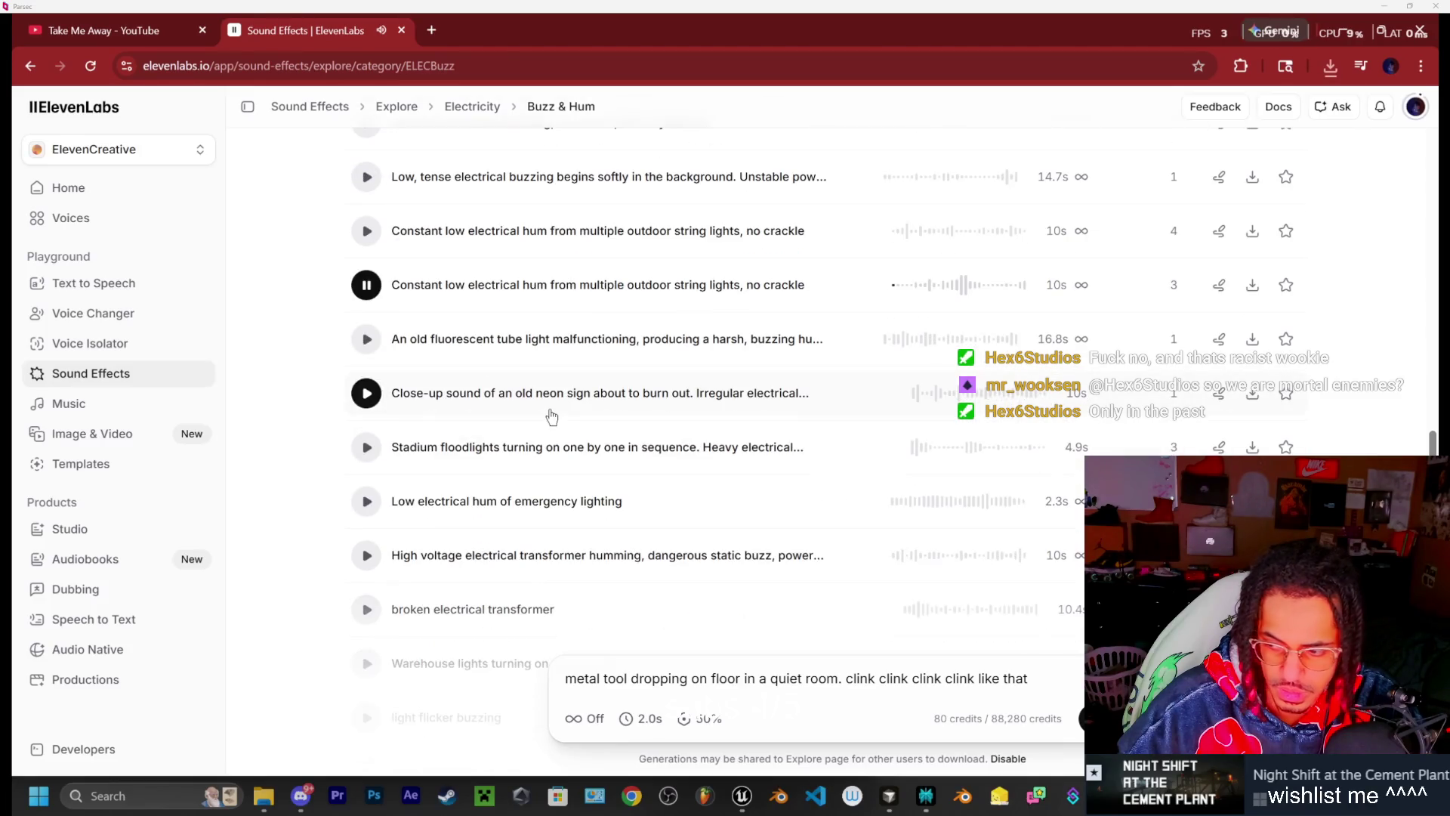
{"action": "left_click", "coordinate": [368, 285]}
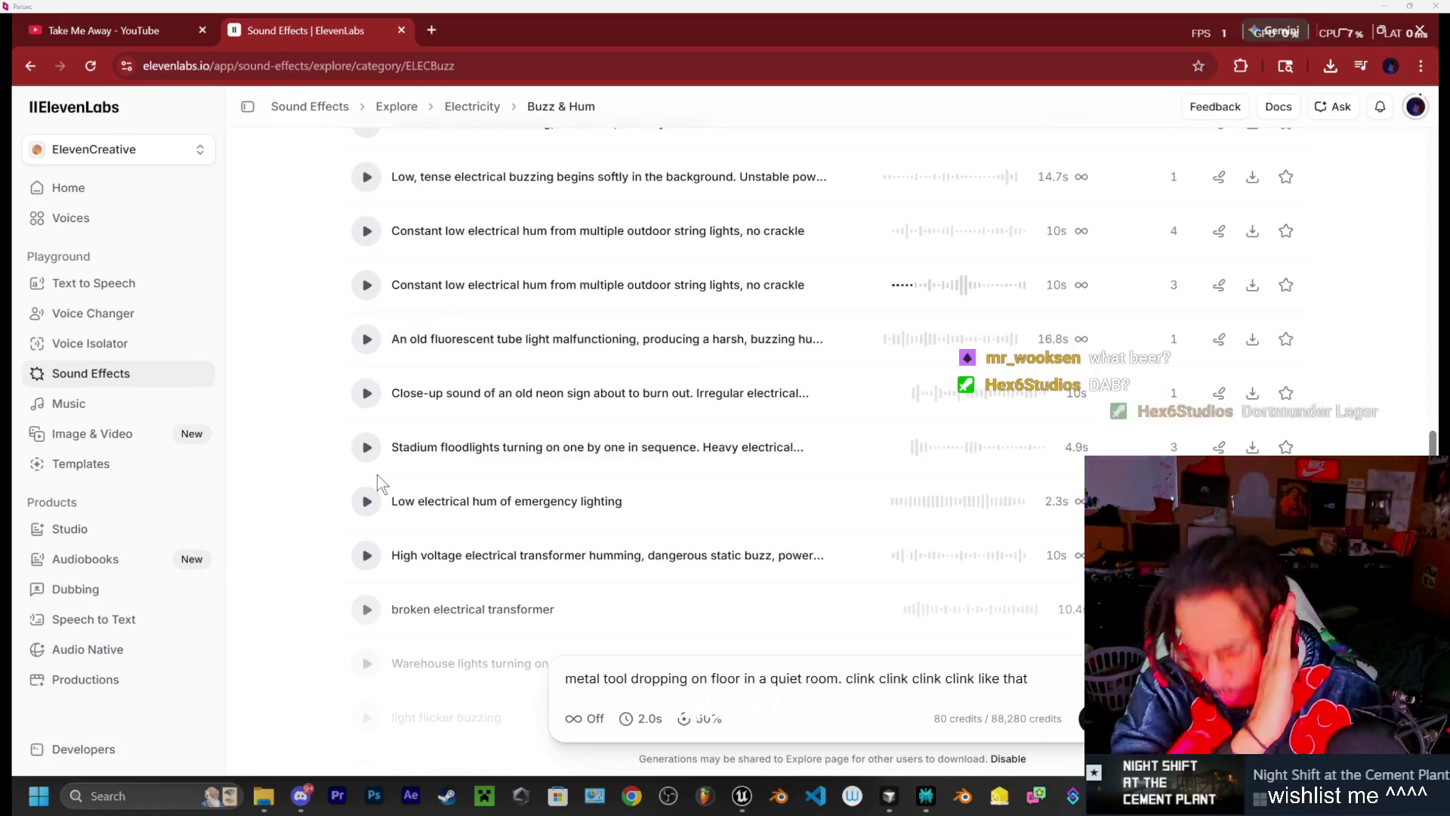
Preview the emergency-lighting hum, broken transformer, warehouse lights, neon flicker and faulty fluorescent clips
{"action": "left_click", "coordinate": [363, 503]}
{"action": "scroll", "coordinate": [445, 498], "scroll_direction": "down", "scroll_amount": 1}
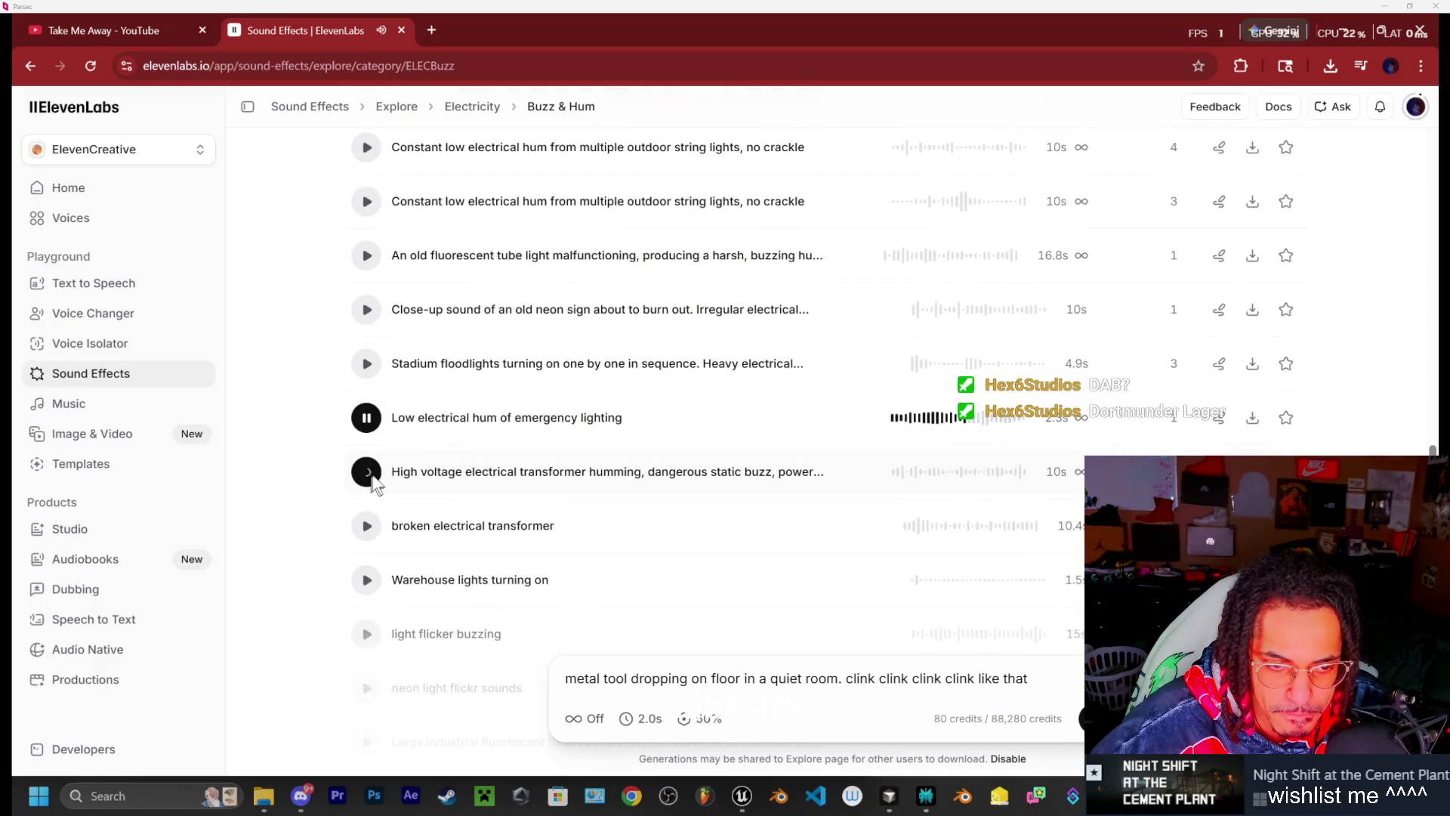
{"action": "scroll", "coordinate": [370, 486], "scroll_direction": "down", "scroll_amount": 1}
{"action": "left_click", "coordinate": [367, 442]}
{"action": "left_click", "coordinate": [367, 495]}
{"action": "scroll", "coordinate": [453, 476], "scroll_direction": "down", "scroll_amount": 1}
{"action": "scroll", "coordinate": [453, 444], "scroll_direction": "down", "scroll_amount": 1}
{"action": "left_click", "coordinate": [368, 442]}
{"action": "scroll", "coordinate": [368, 438], "scroll_direction": "down", "scroll_amount": 1}
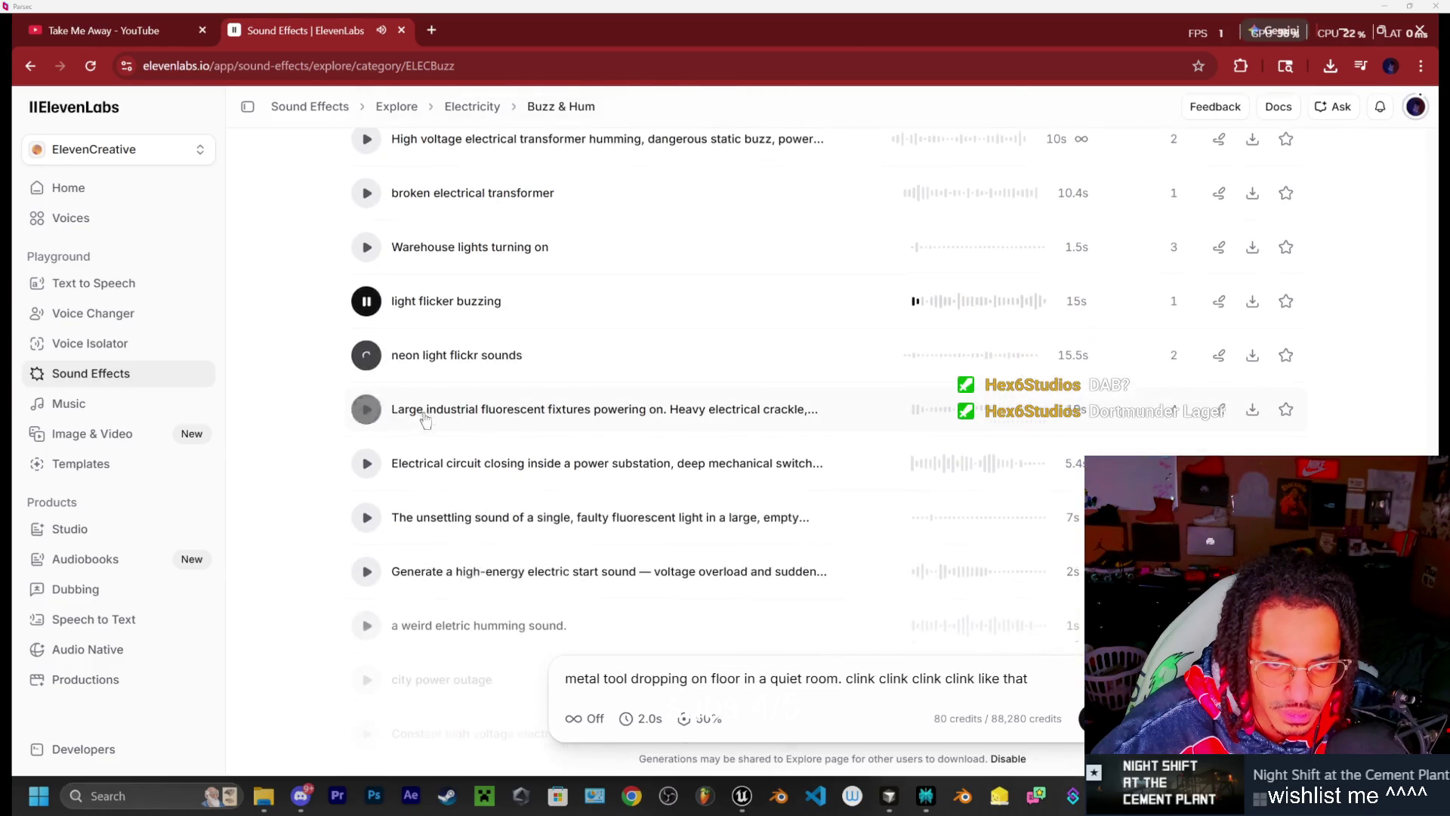
{"action": "scroll", "coordinate": [366, 414], "scroll_direction": "down", "scroll_amount": 1}
{"action": "left_click", "coordinate": [366, 432]}
Preview the electric start, city power outage, 60Hz fluorescent, street lamp and neon-turning-on clips
{"action": "scroll", "coordinate": [432, 414], "scroll_direction": "down", "scroll_amount": 1}
{"action": "left_click", "coordinate": [366, 402]}
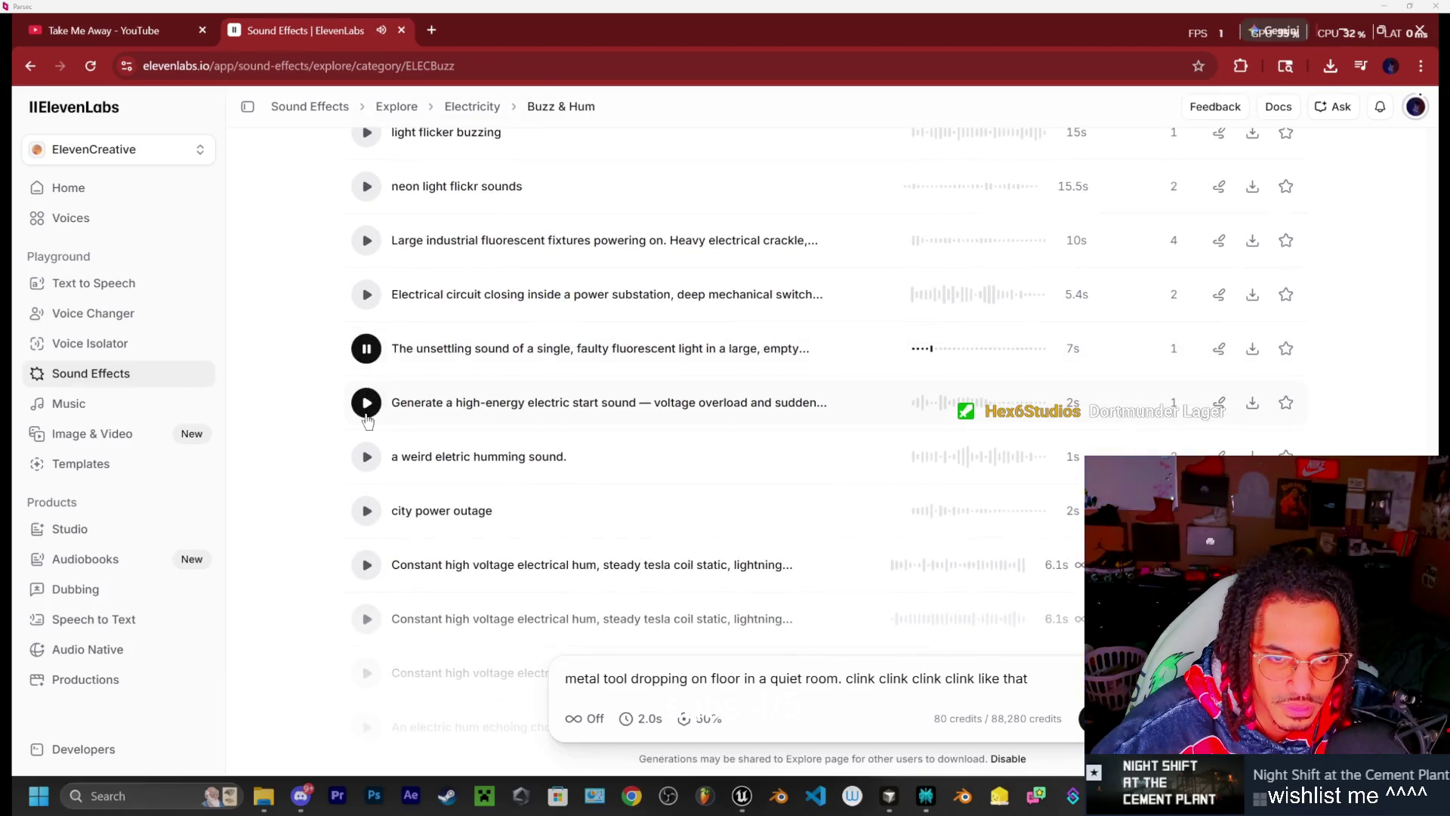
{"action": "left_click", "coordinate": [366, 511]}
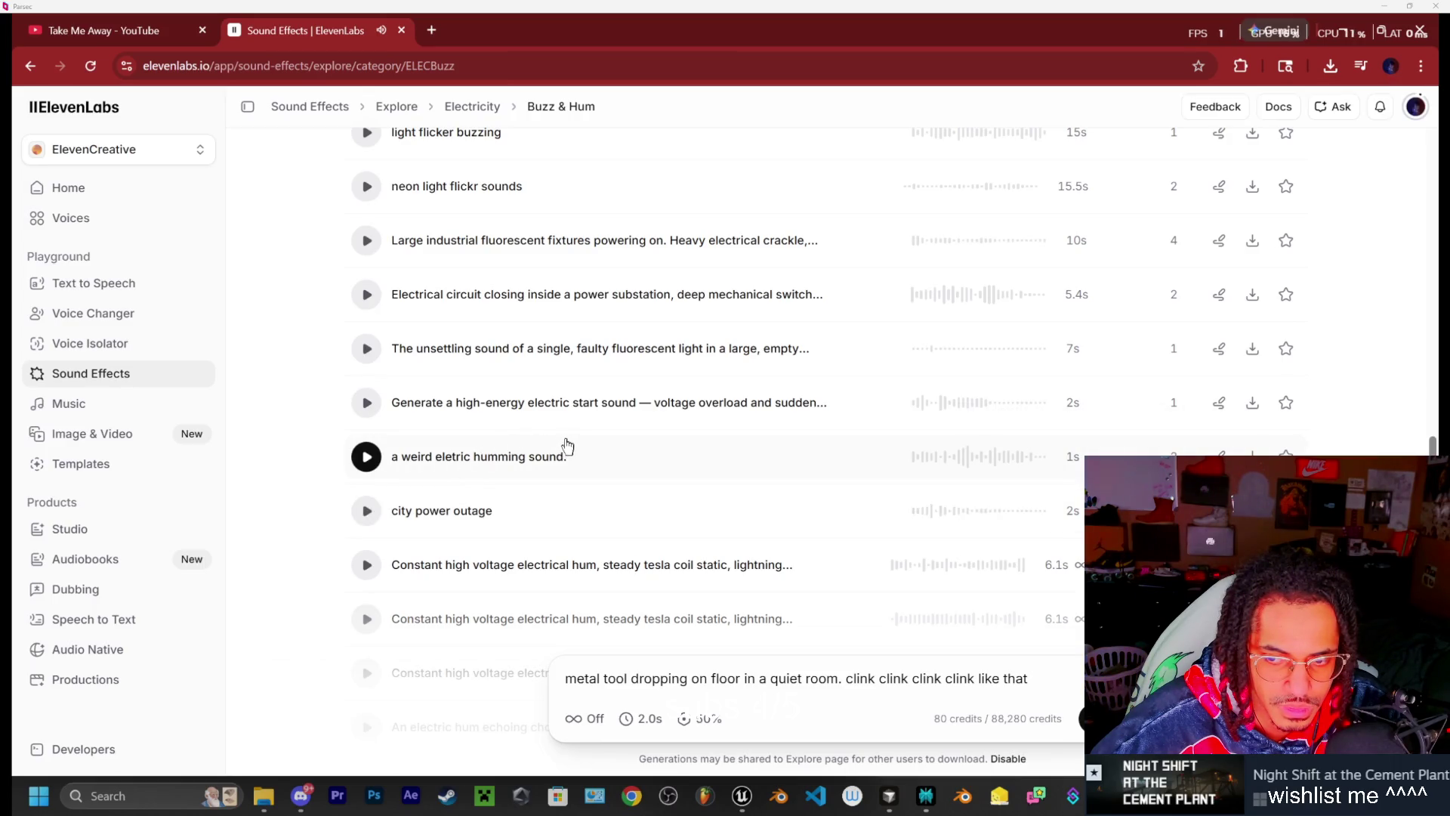
{"action": "scroll", "coordinate": [567, 448], "scroll_direction": "down", "scroll_amount": 1}
{"action": "left_click", "coordinate": [367, 428]}
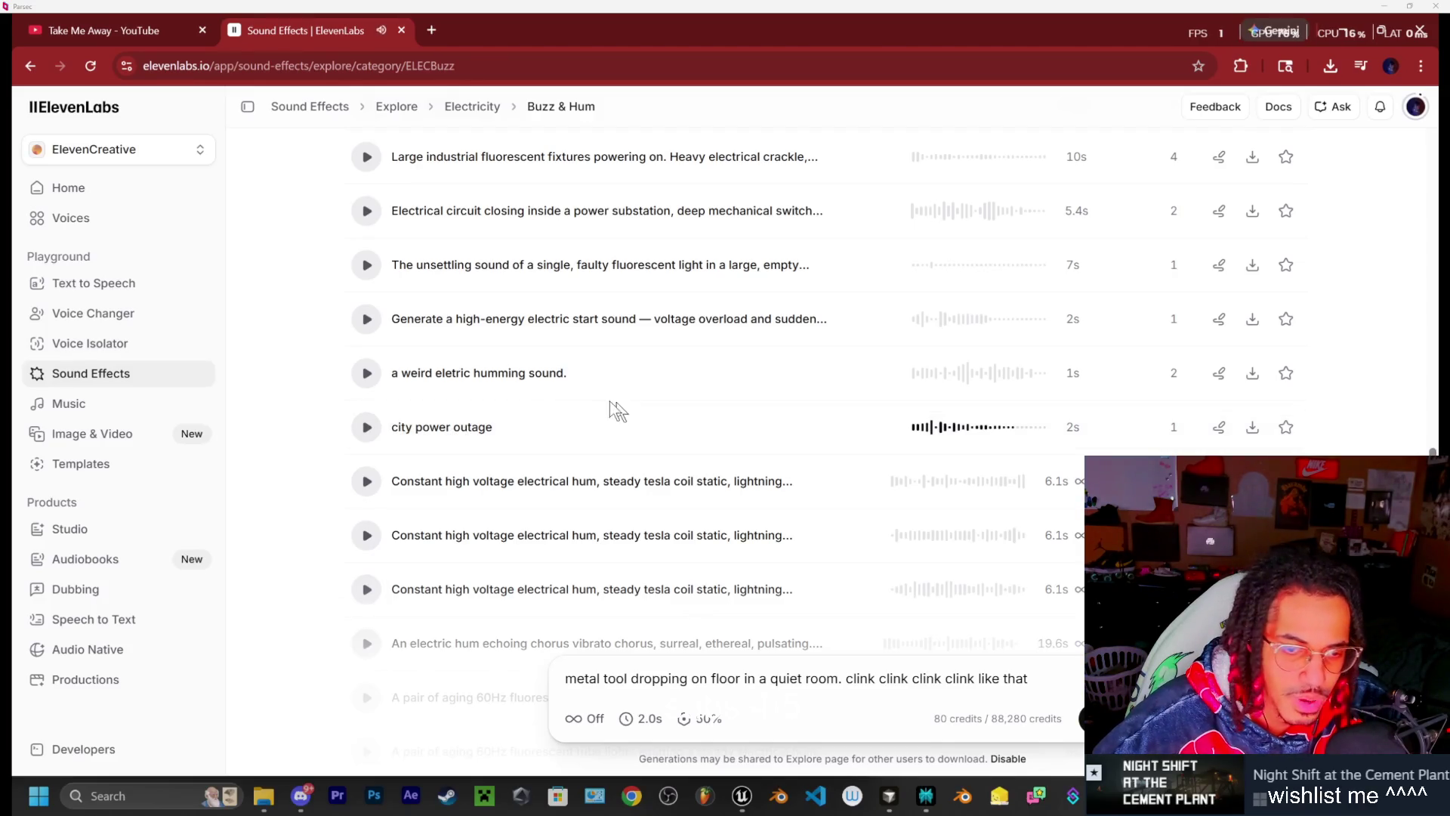
{"action": "scroll", "coordinate": [616, 411], "scroll_direction": "down", "scroll_amount": 2}
{"action": "scroll", "coordinate": [467, 545], "scroll_direction": "down", "scroll_amount": 1}
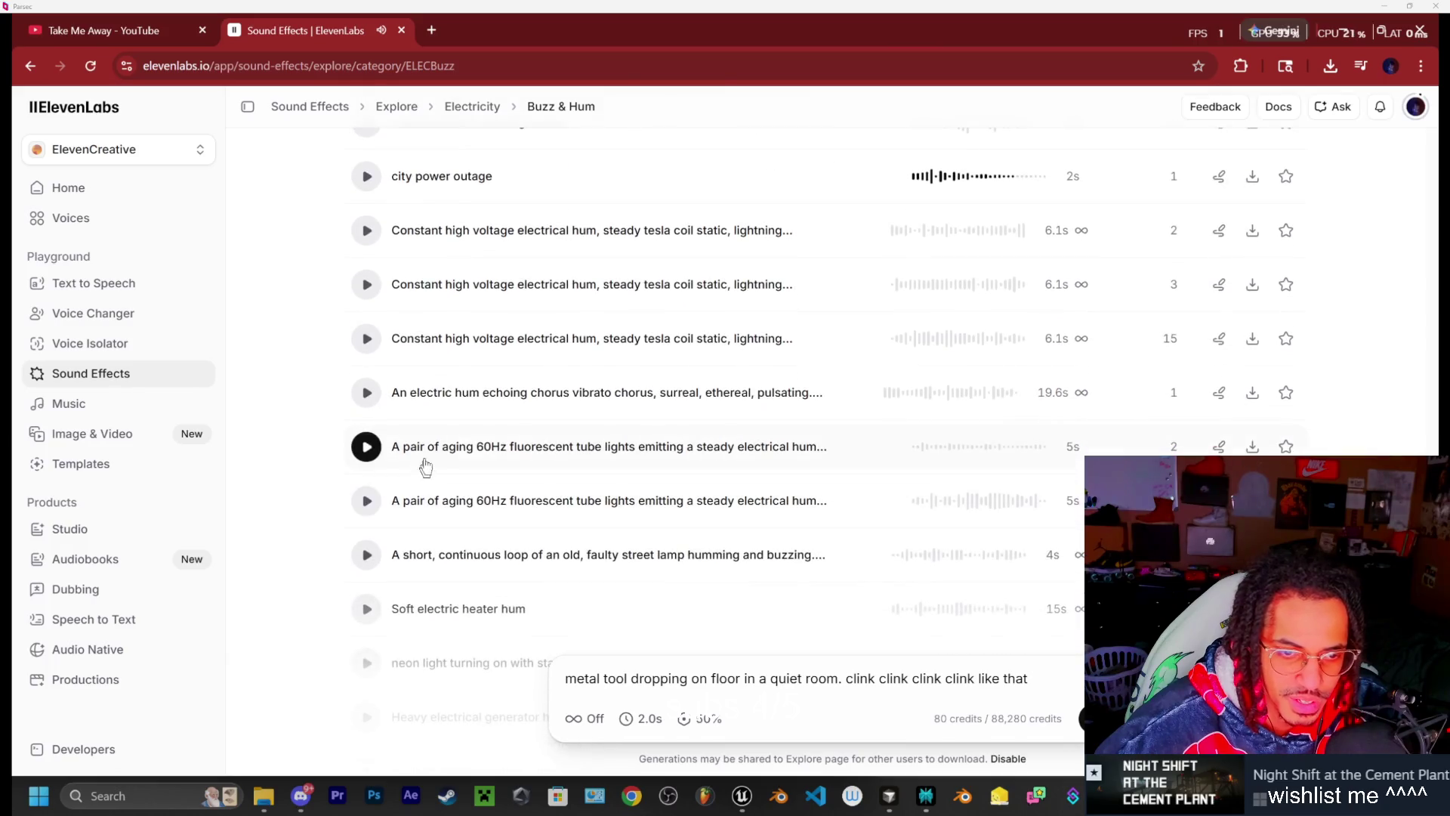
{"action": "scroll", "coordinate": [555, 456], "scroll_direction": "down", "scroll_amount": 1}
{"action": "left_click", "coordinate": [366, 363]}
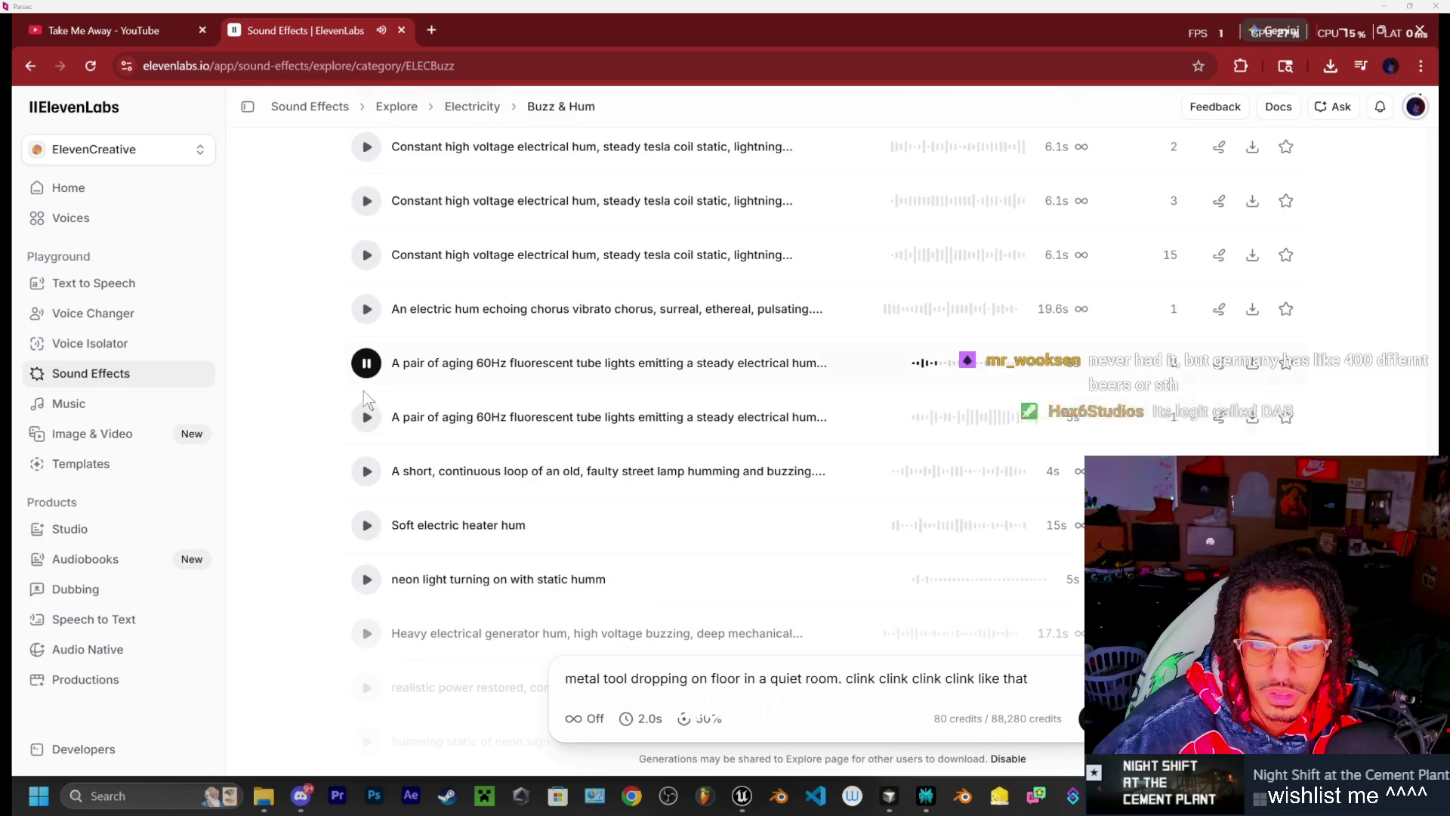
{"action": "left_click", "coordinate": [366, 471]}
{"action": "left_click", "coordinate": [367, 579]}
{"action": "scroll", "coordinate": [358, 484], "scroll_direction": "down", "scroll_amount": 2}
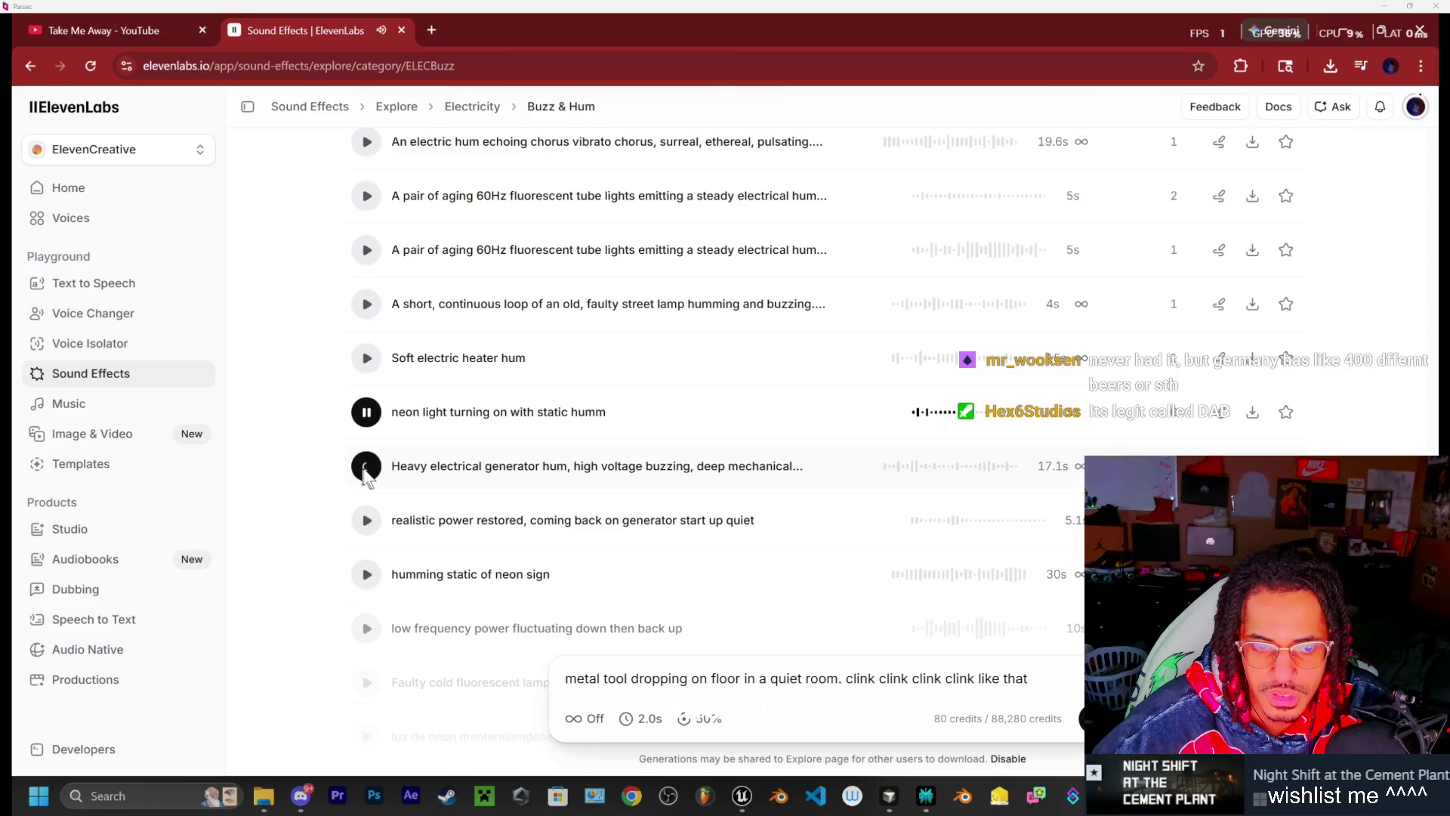
Preview the heavy electrical generator hum, pause it, and download it as WAV
{"action": "left_click", "coordinate": [366, 468]}
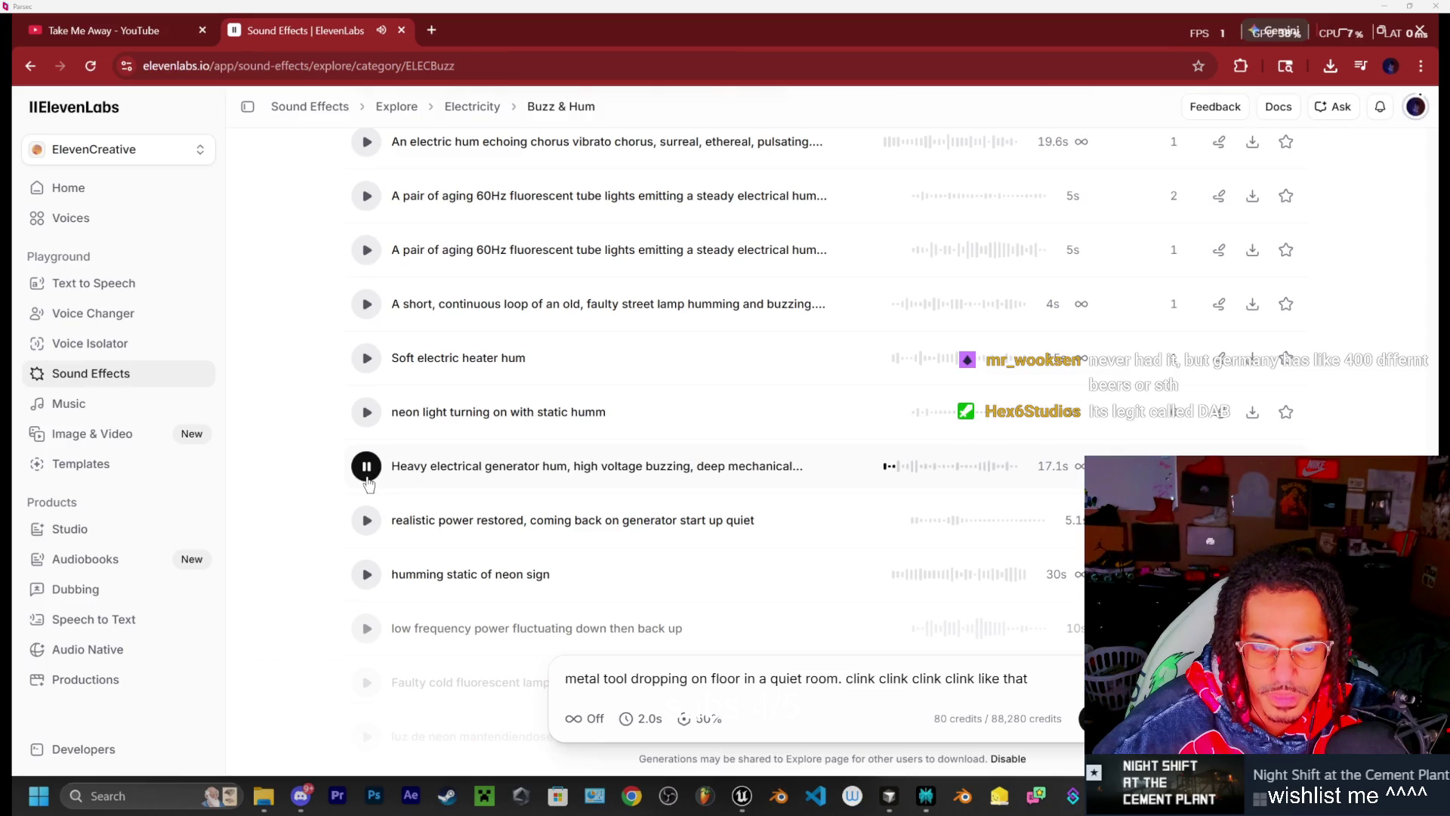
{"action": "scroll", "coordinate": [369, 483], "scroll_direction": "down", "scroll_amount": 1}
{"action": "scroll", "coordinate": [364, 483], "scroll_direction": "down", "scroll_amount": 1}
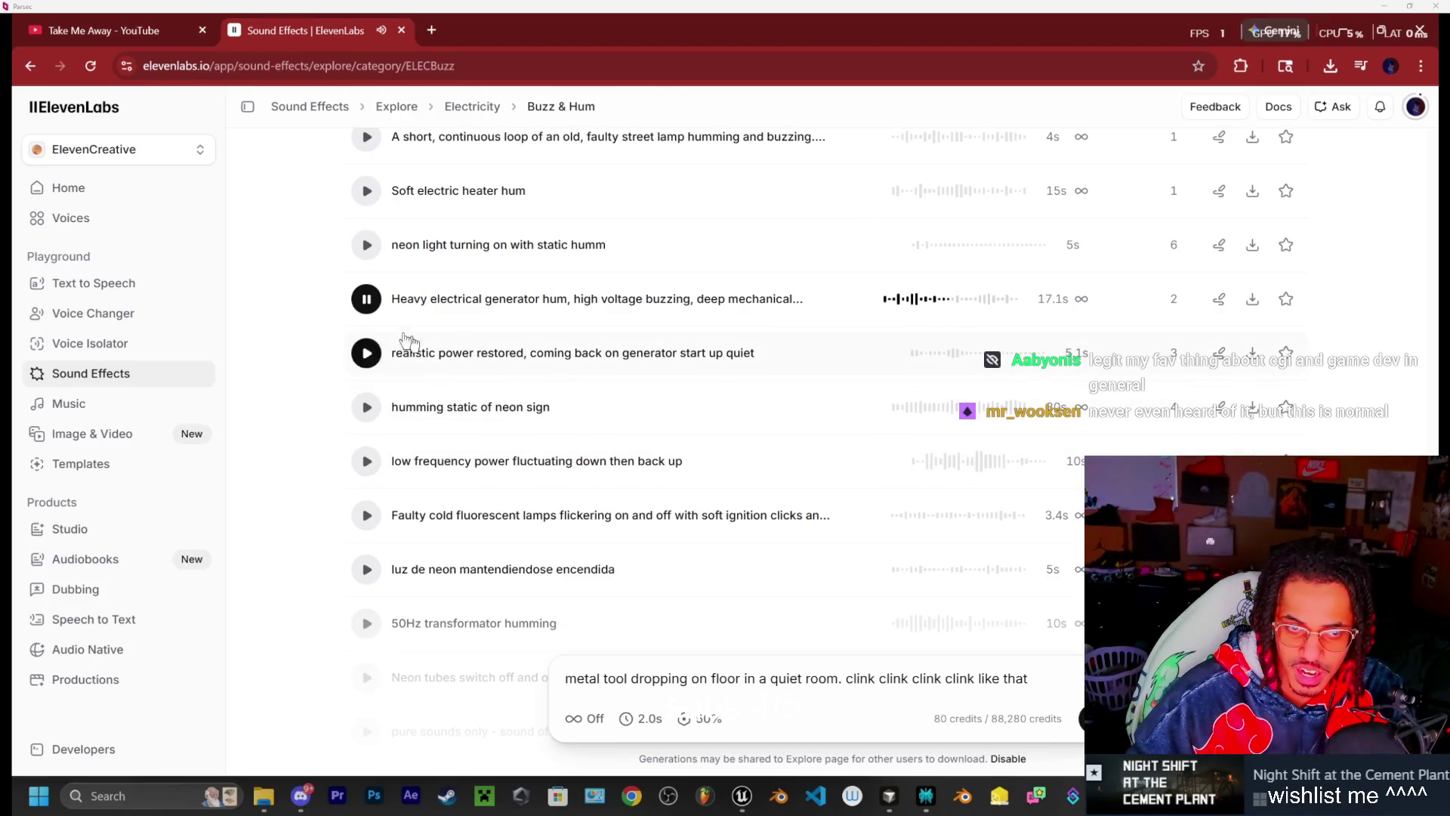
{"action": "left_click", "coordinate": [367, 302]}
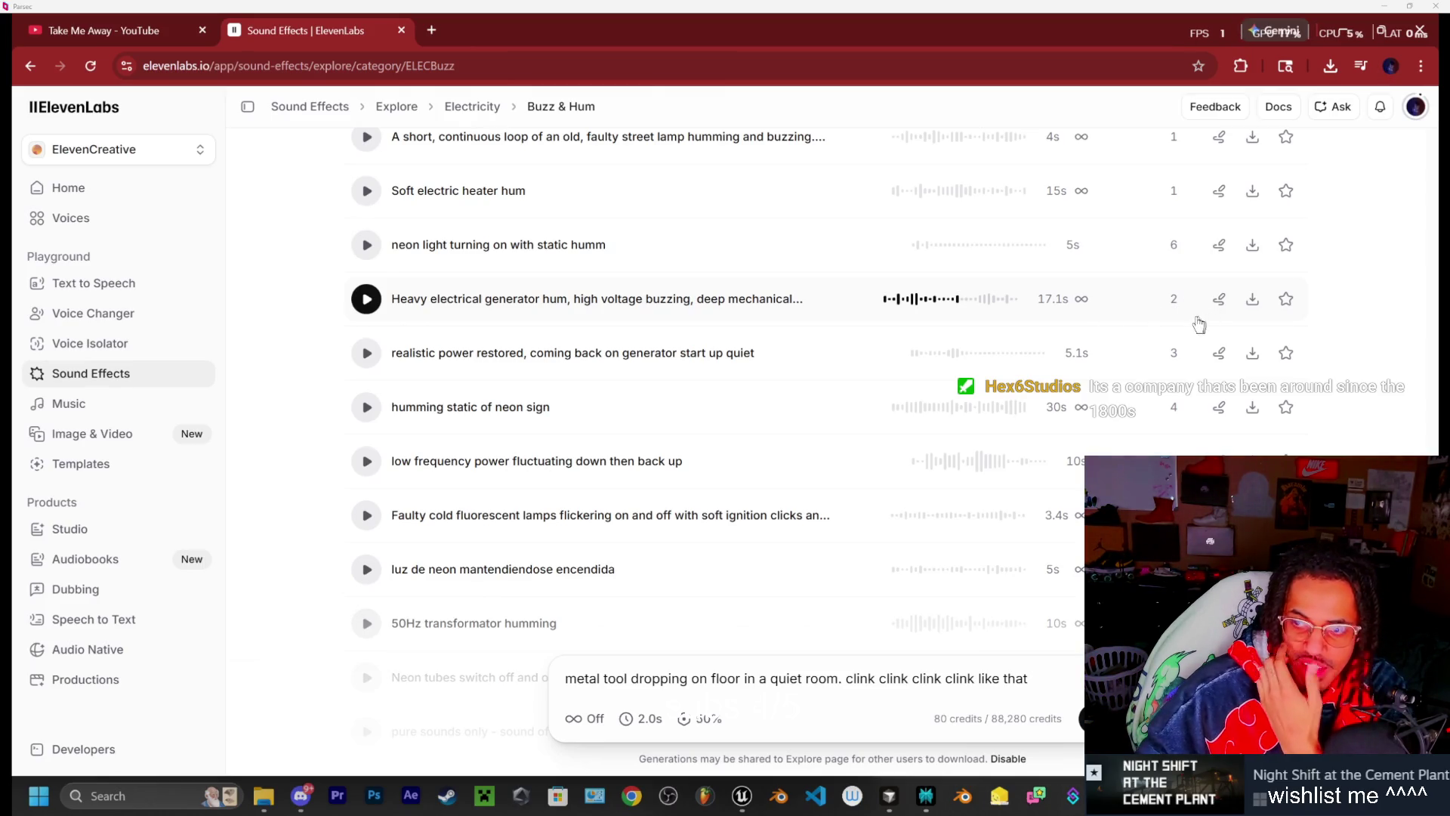
{"action": "left_click", "coordinate": [1252, 300]}
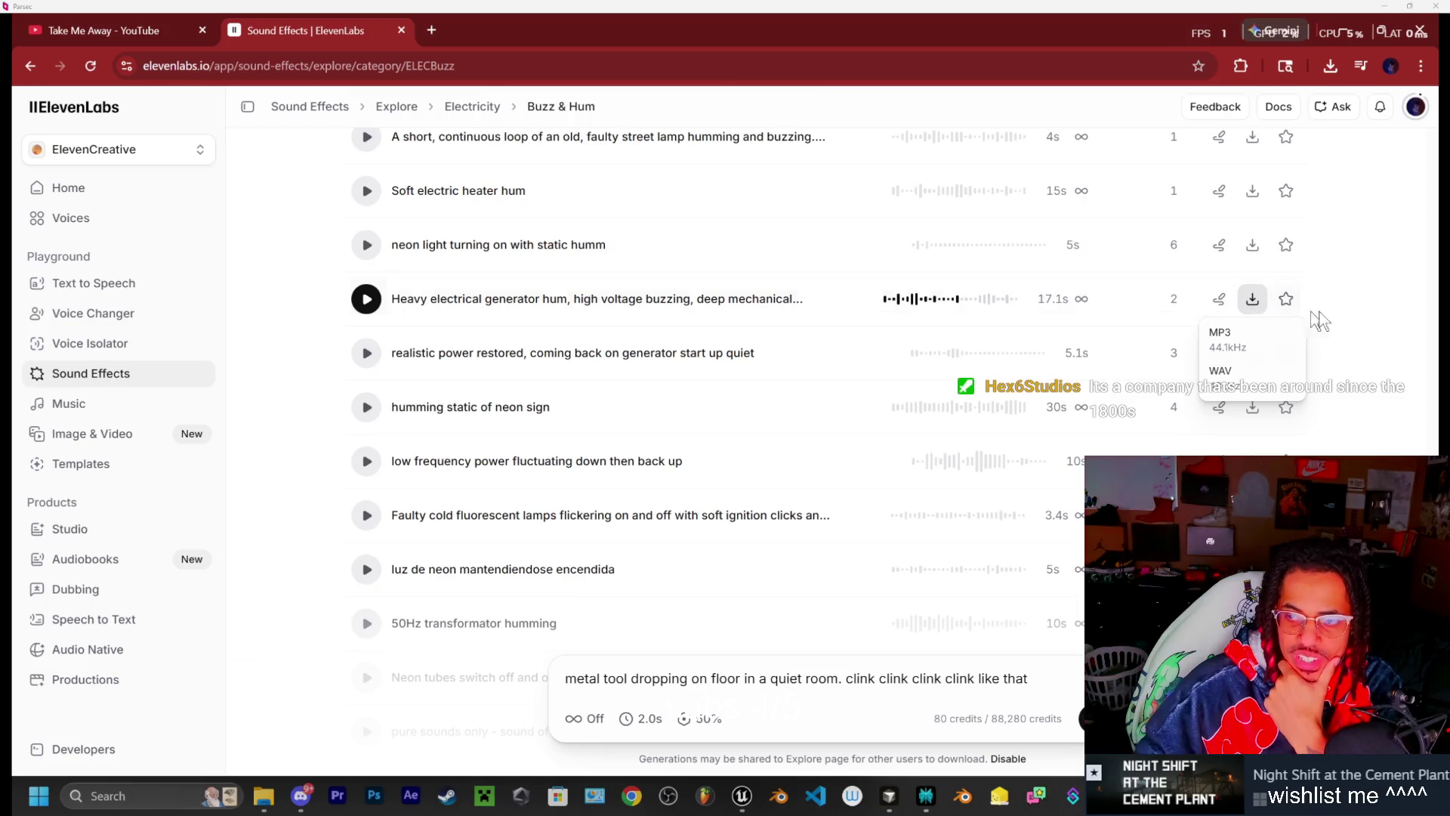
{"action": "left_click", "coordinate": [1256, 381]}
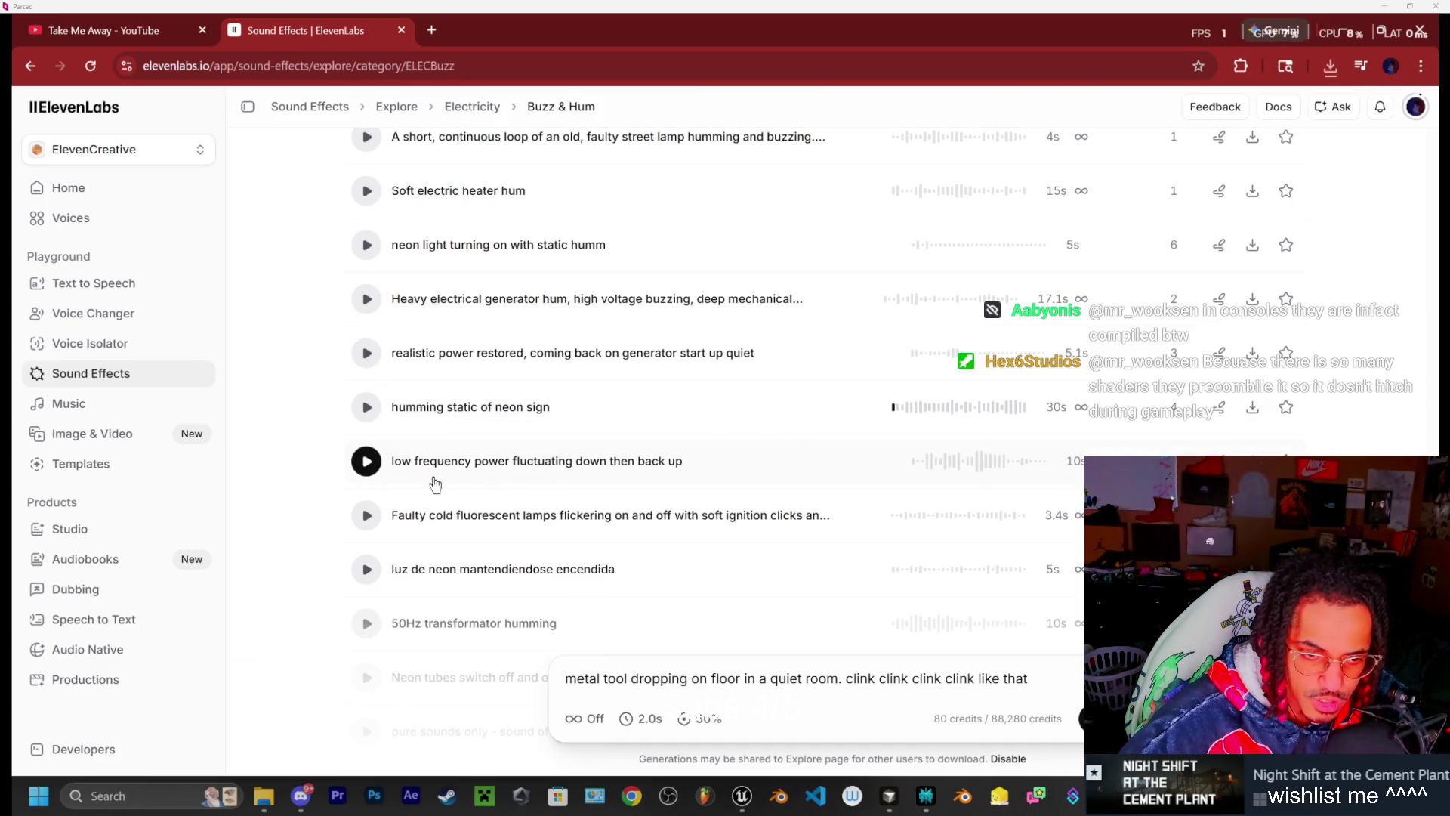
Preview the Neon tubes switch off and on, Power relay hum and lightbulb low soft hum clips
{"action": "scroll", "coordinate": [434, 479], "scroll_direction": "down", "scroll_amount": 3}
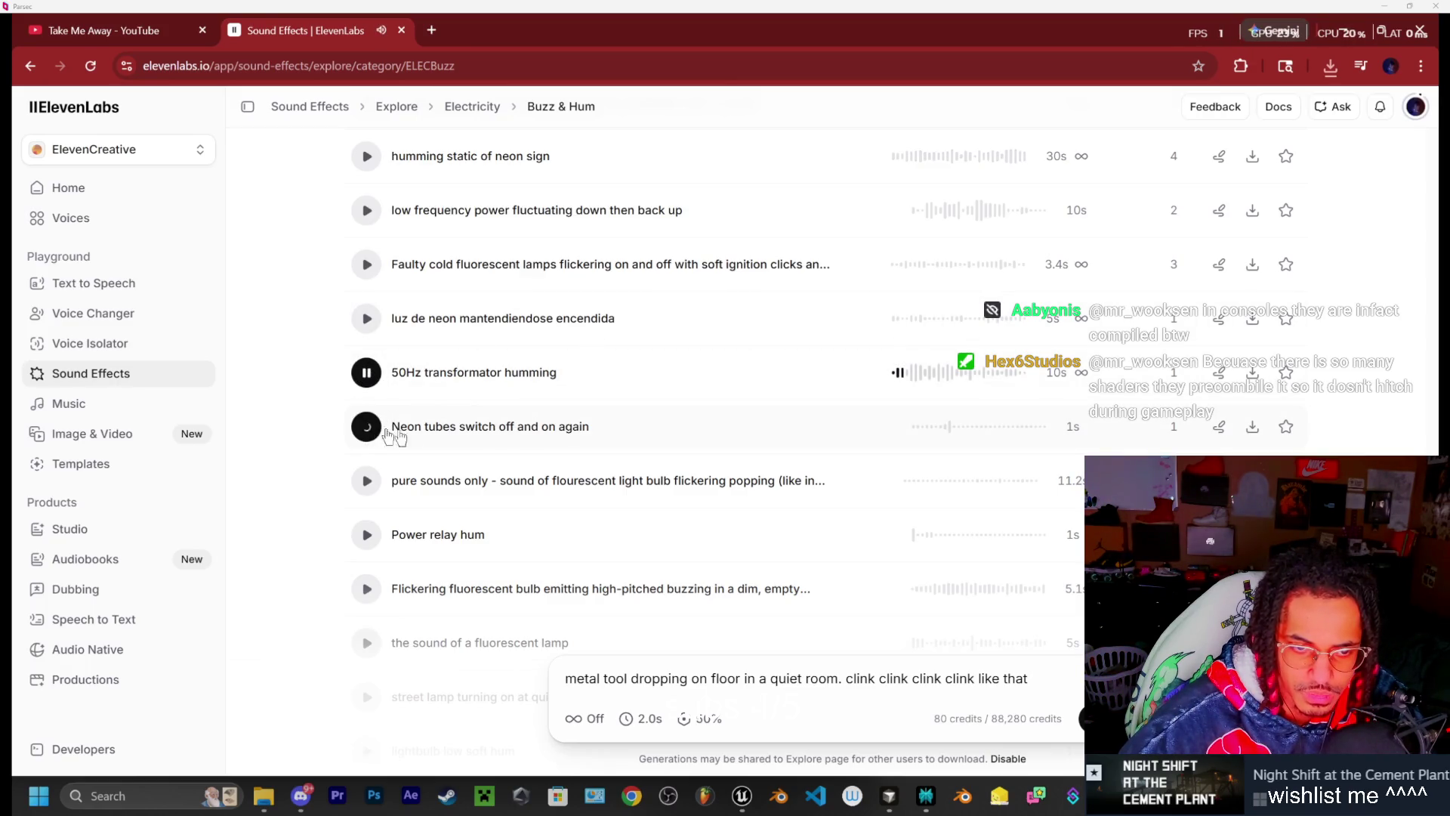
{"action": "left_click", "coordinate": [367, 426]}
{"action": "scroll", "coordinate": [367, 431], "scroll_direction": "down", "scroll_amount": 1}
{"action": "left_click", "coordinate": [367, 456]}
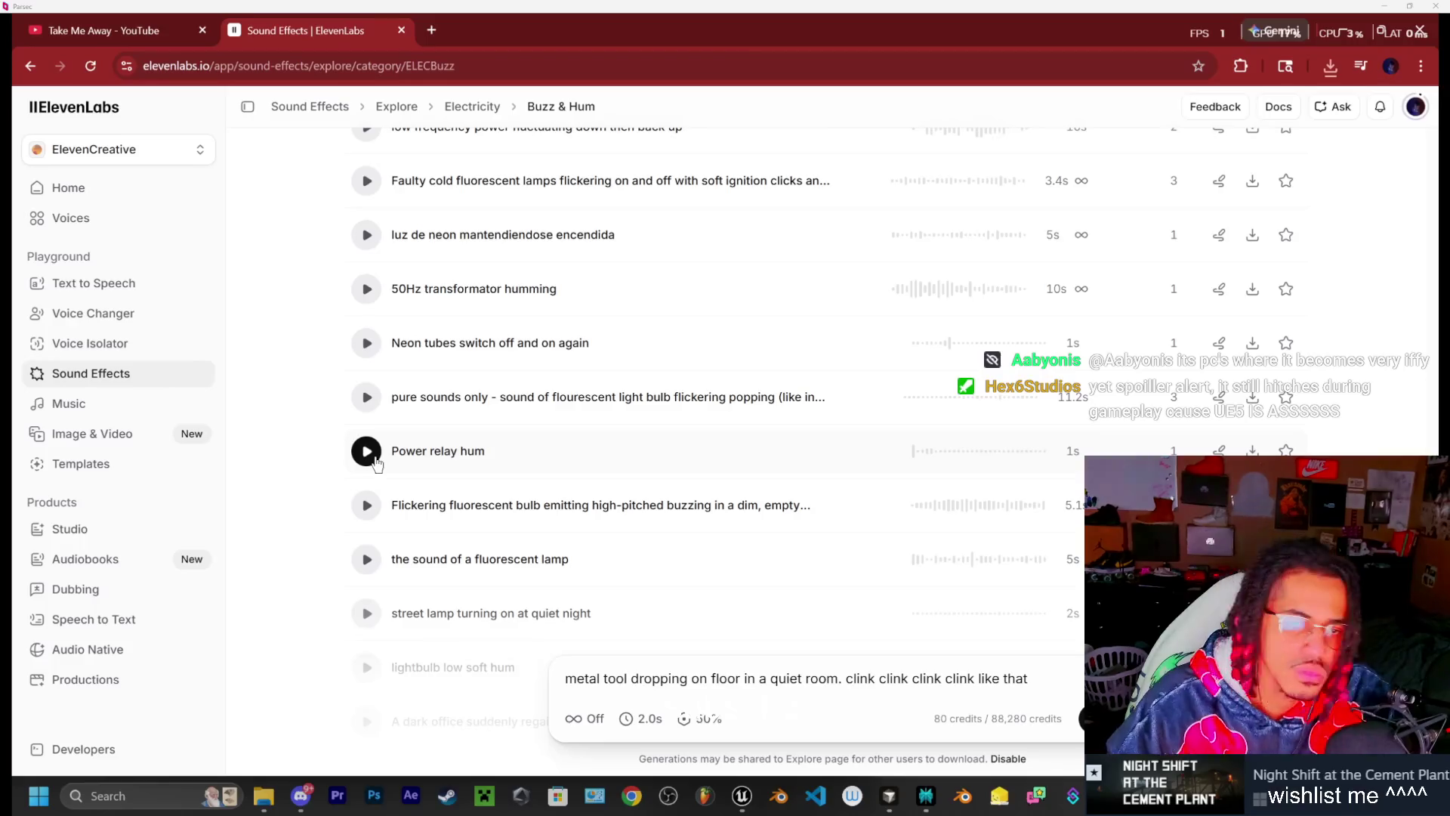
{"action": "scroll", "coordinate": [423, 462], "scroll_direction": "down", "scroll_amount": 1}
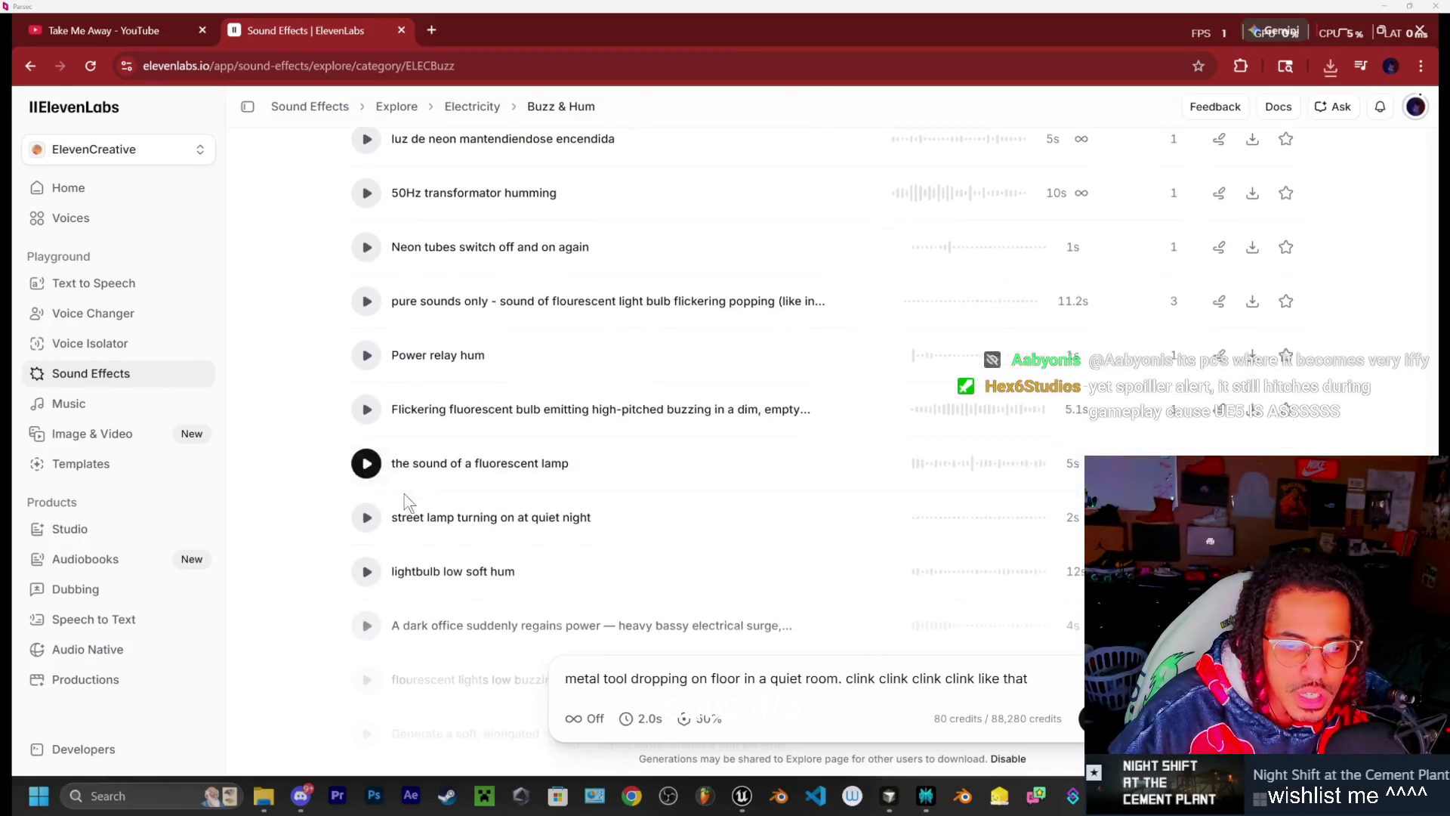
{"action": "scroll", "coordinate": [439, 462], "scroll_direction": "down", "scroll_amount": 2}
{"action": "left_click", "coordinate": [367, 420]}
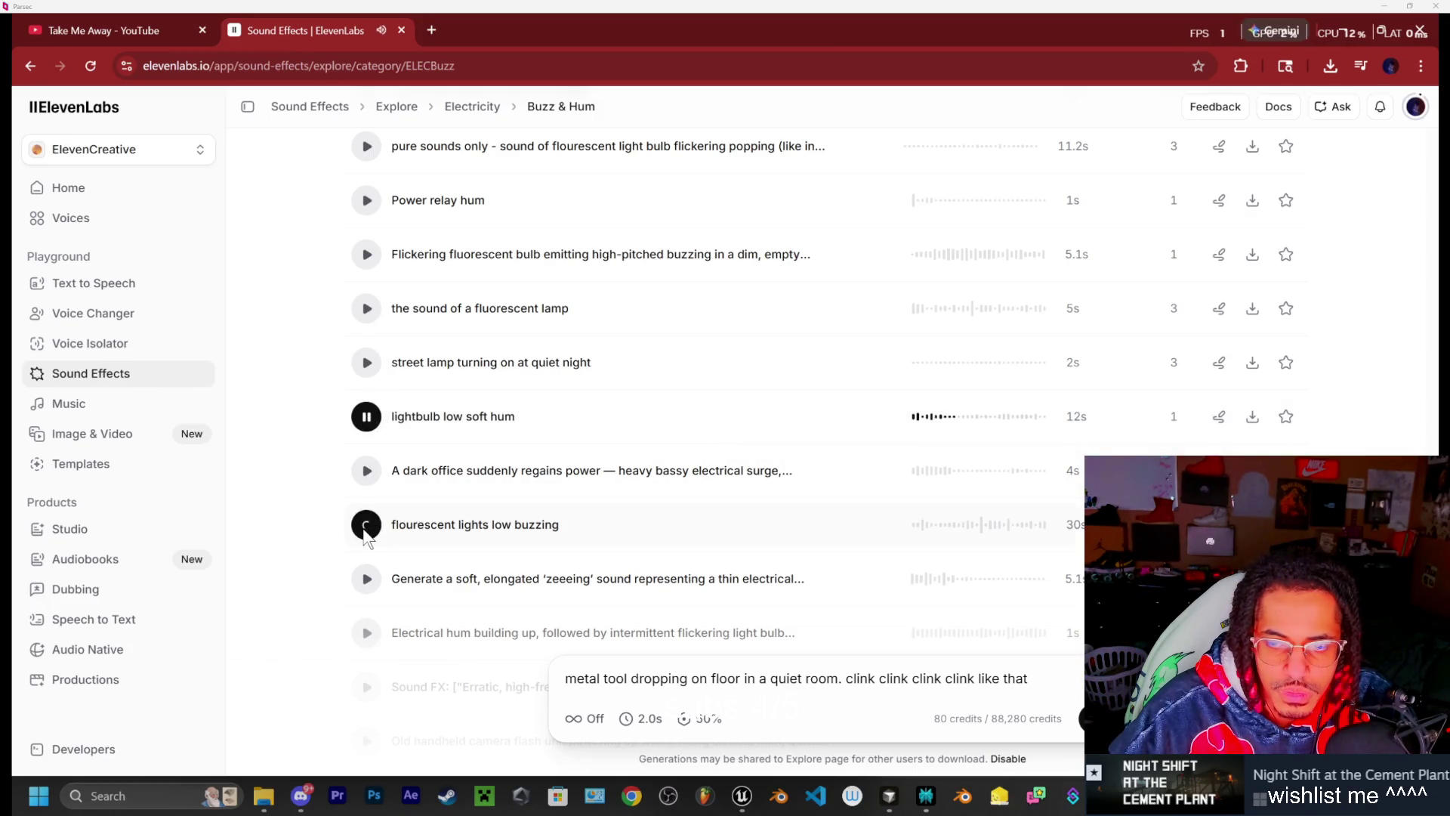
{"action": "scroll", "coordinate": [592, 343], "scroll_direction": "up", "scroll_amount": 15}
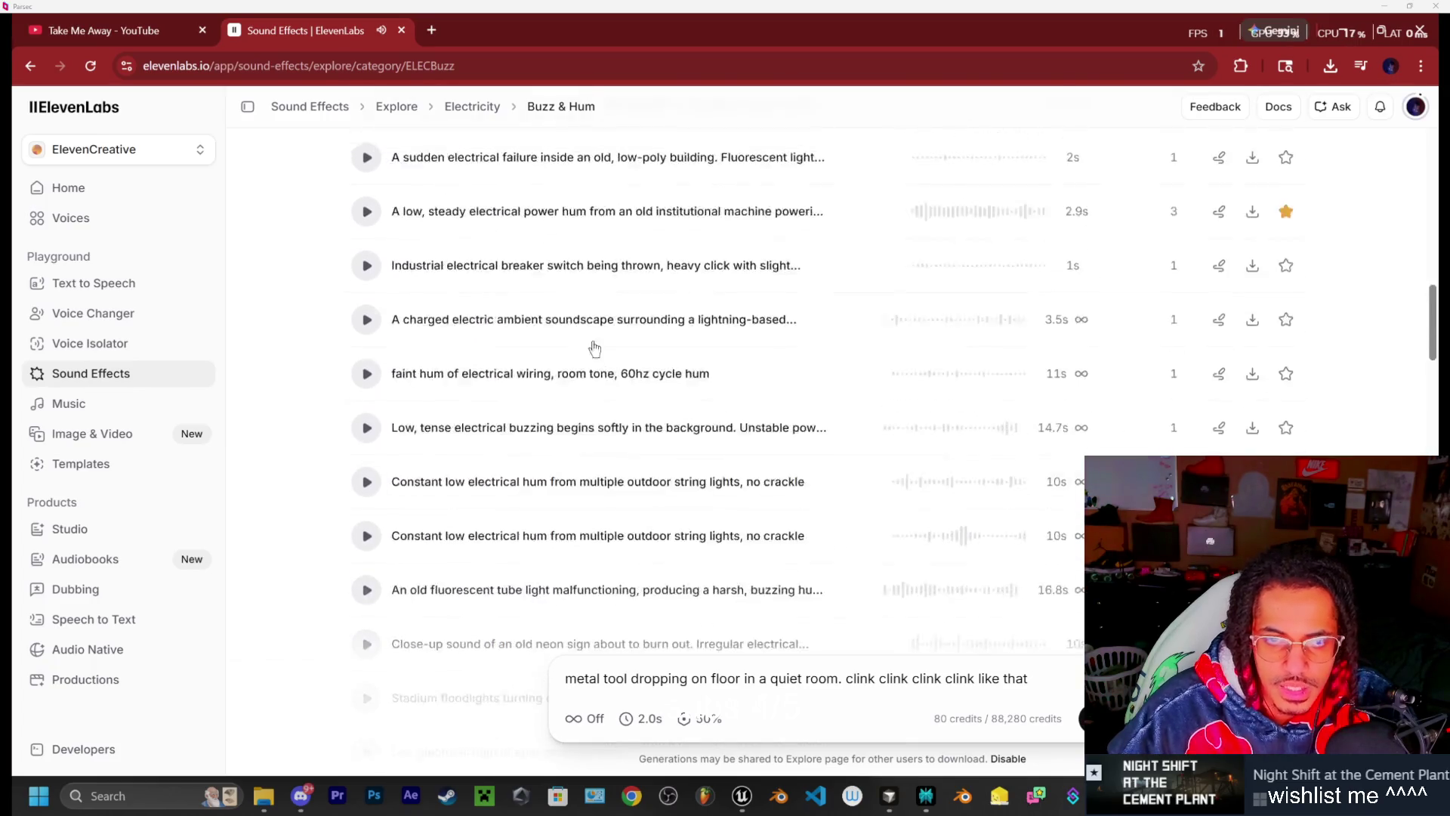
Preview the flickering fluorescent and neon-light-switching-on clips, then load the neon-light prompt into the generator
{"action": "left_click", "coordinate": [521, 419]}
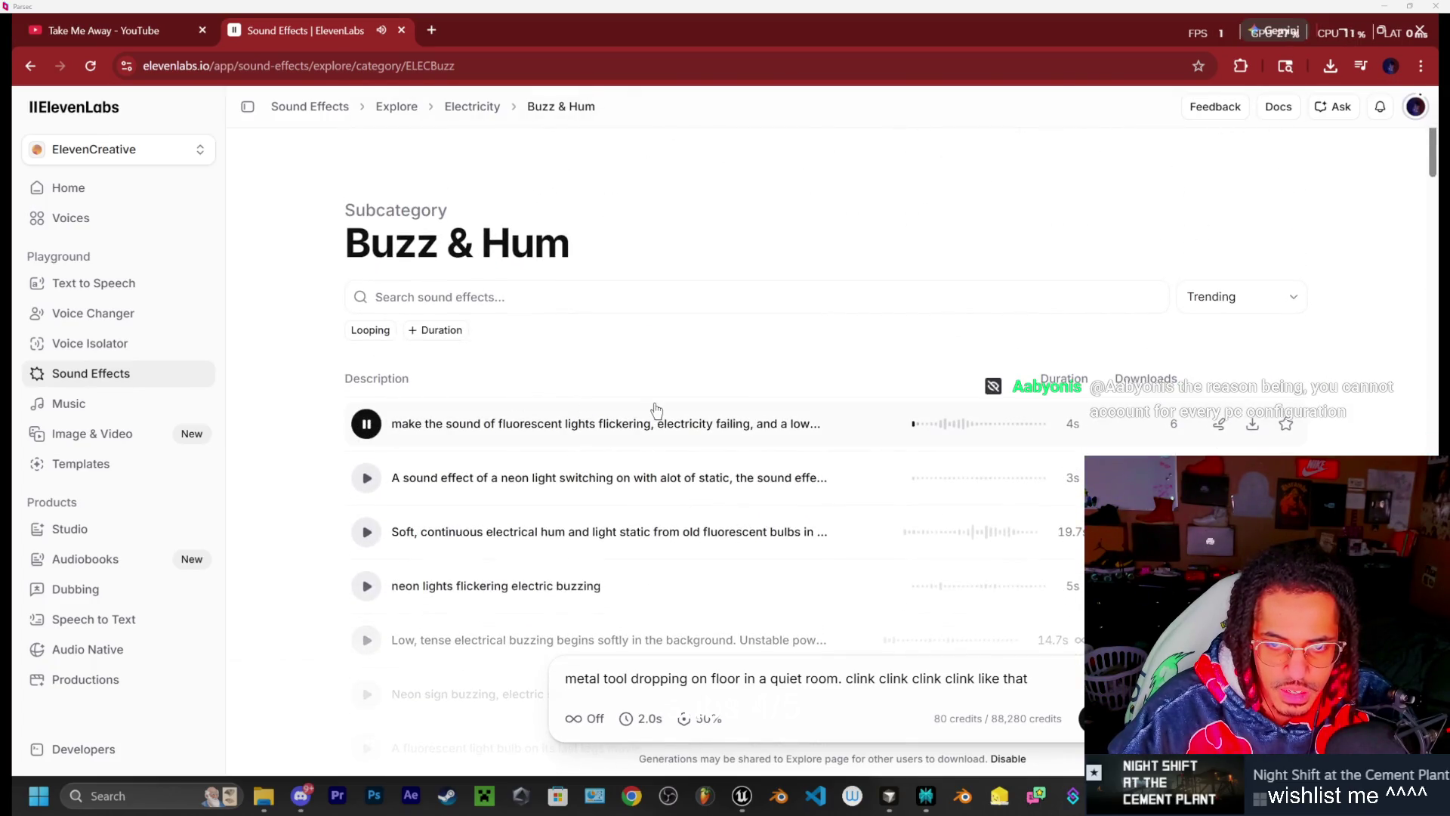
{"action": "scroll", "coordinate": [426, 414], "scroll_direction": "down", "scroll_amount": 1}
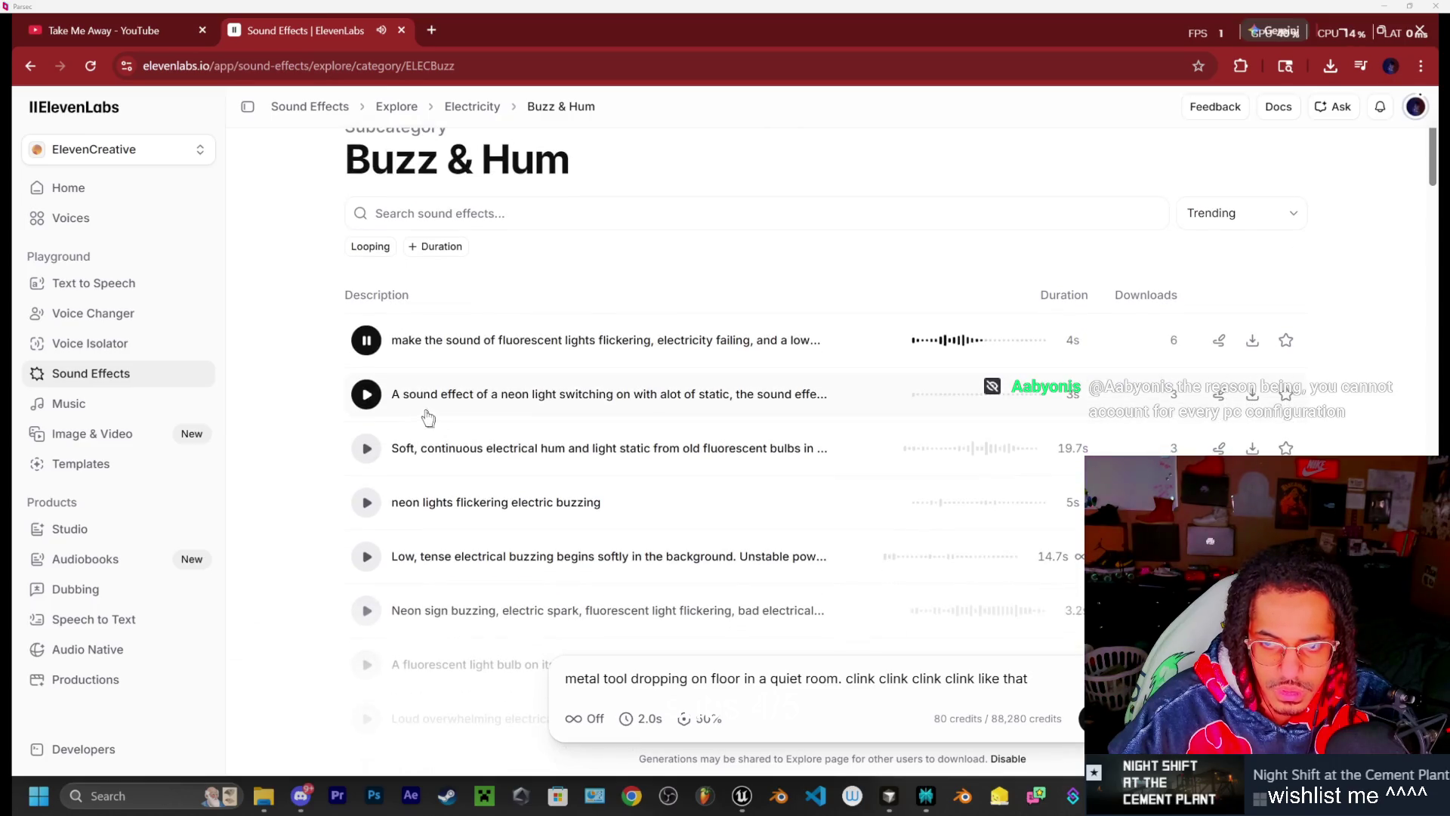
{"action": "left_click", "coordinate": [368, 394]}
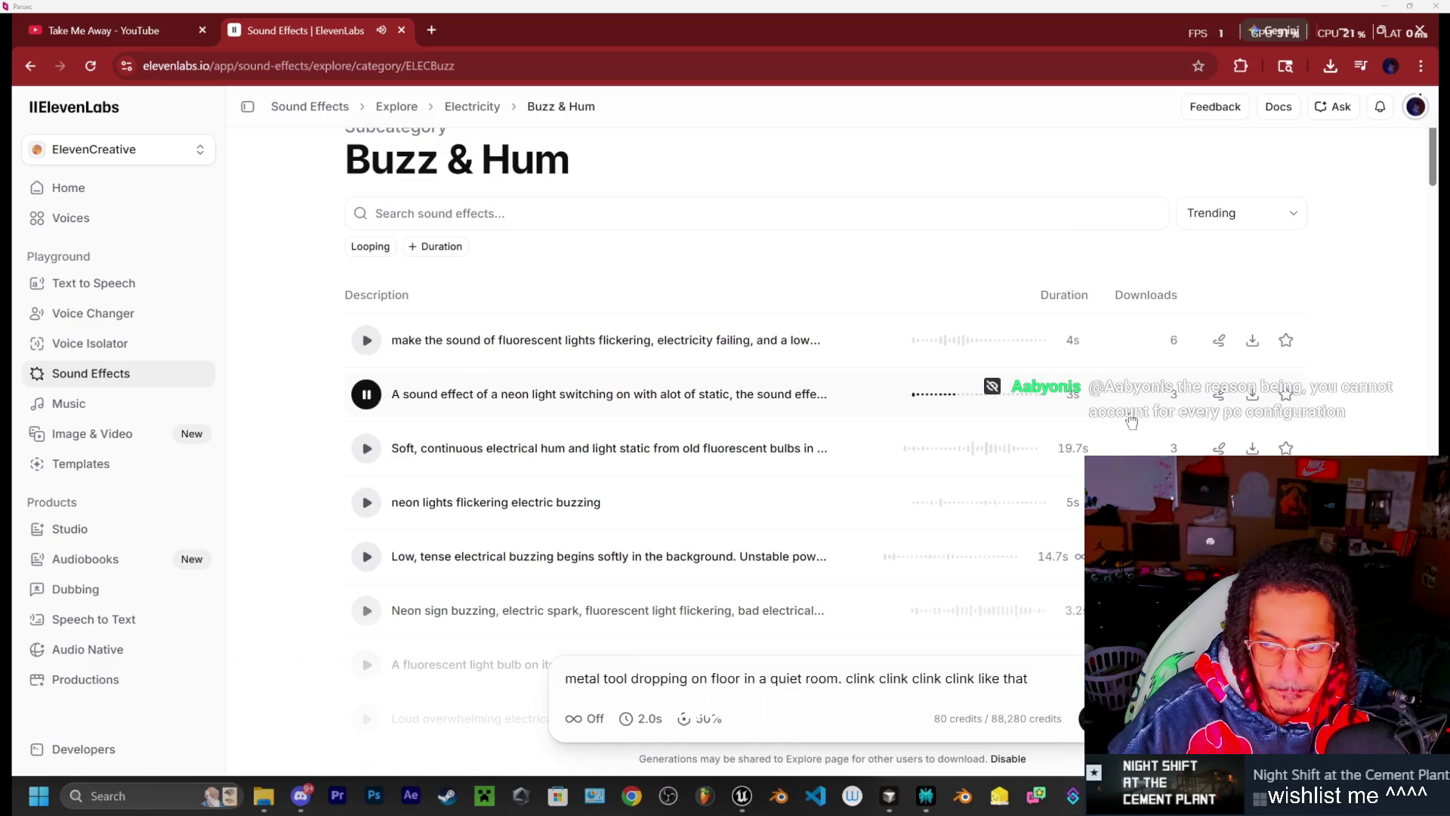
{"action": "left_click", "coordinate": [1252, 394]}
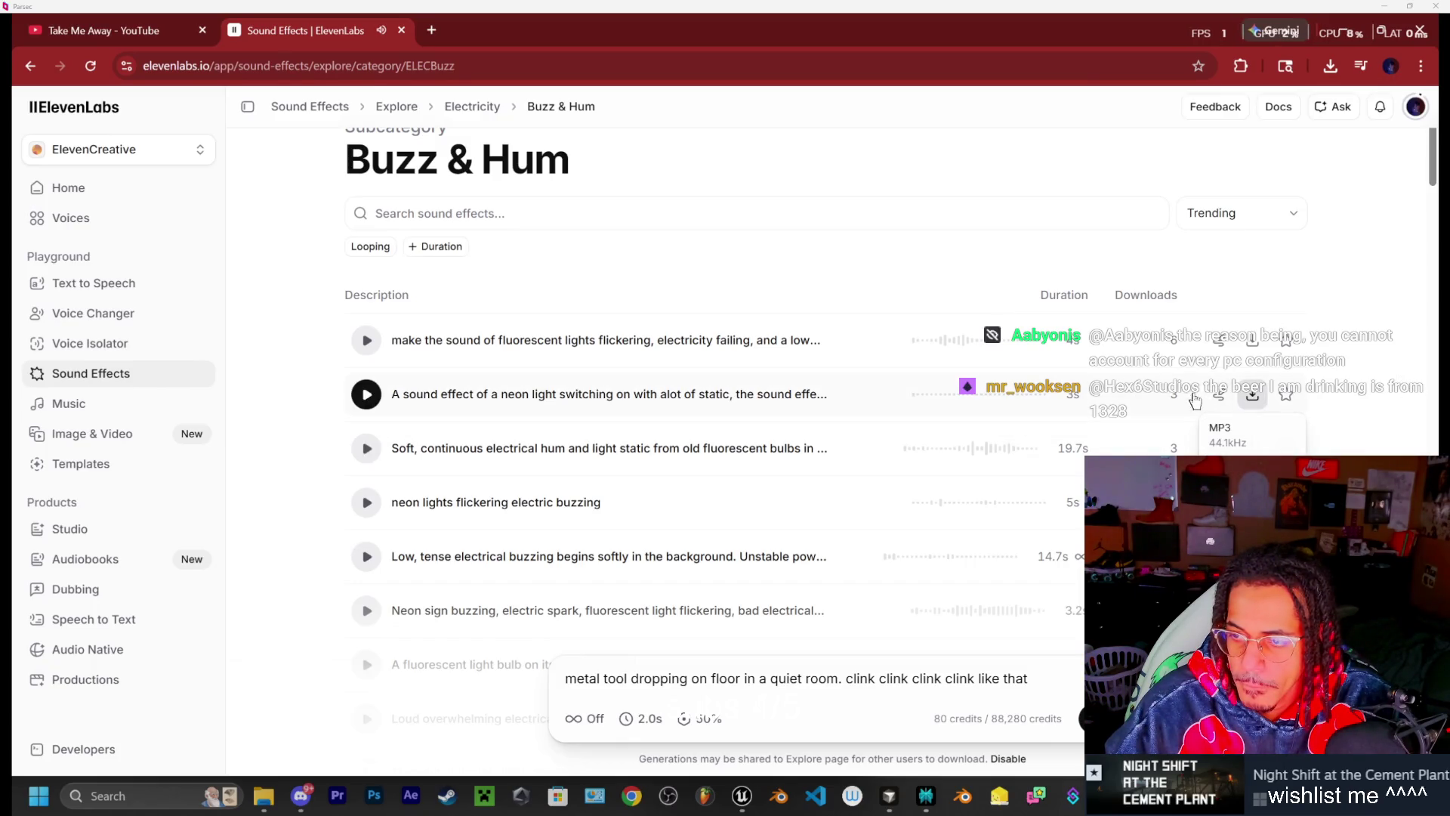
{"action": "left_click", "coordinate": [1217, 394]}
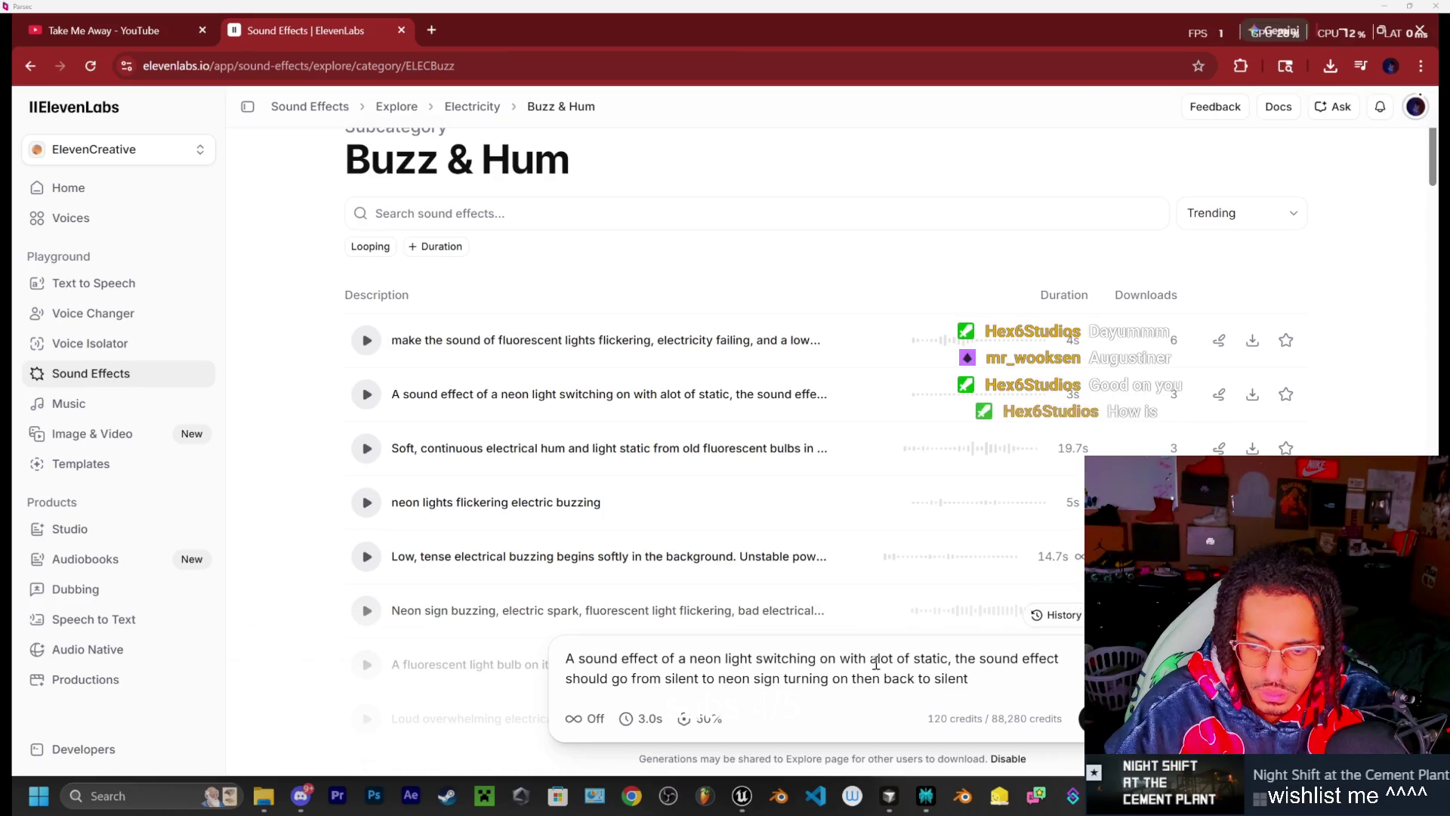
Audition takes #1–#4, then turn looping on and generate four new 3.0s neon-light takes
{"action": "left_click", "coordinate": [644, 723]}
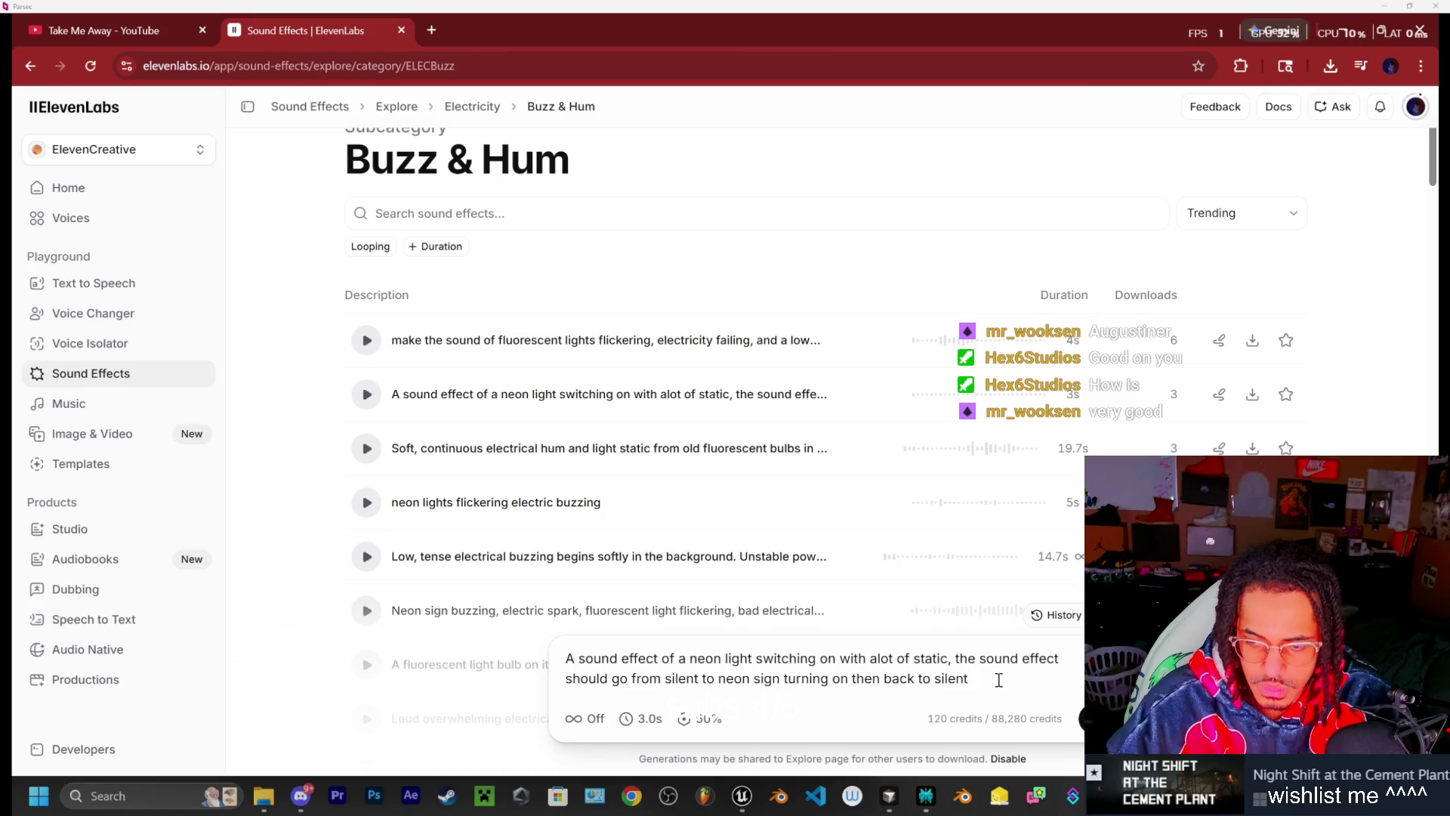
{"action": "left_click", "coordinate": [568, 507]}
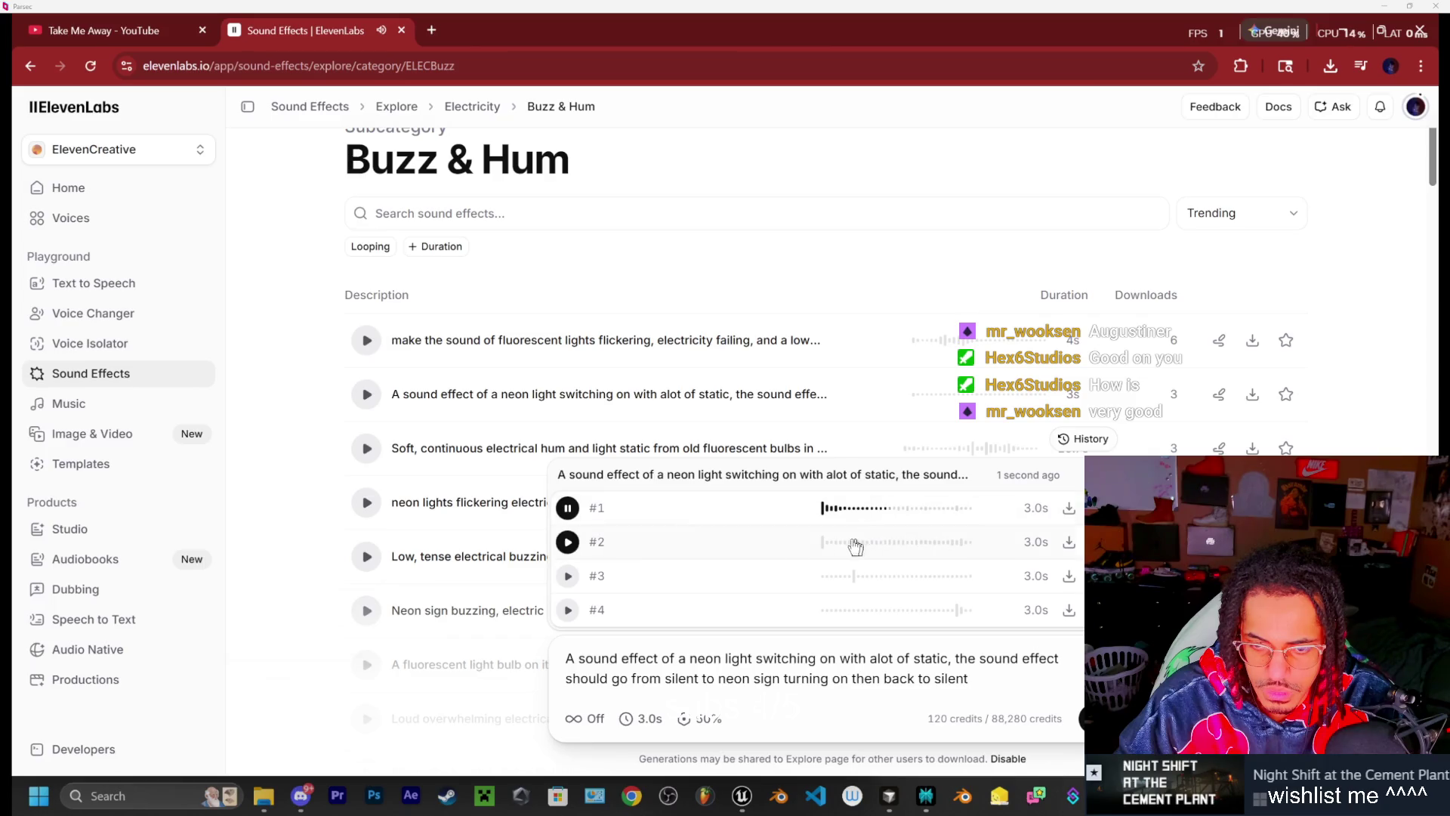
{"action": "left_click", "coordinate": [569, 542]}
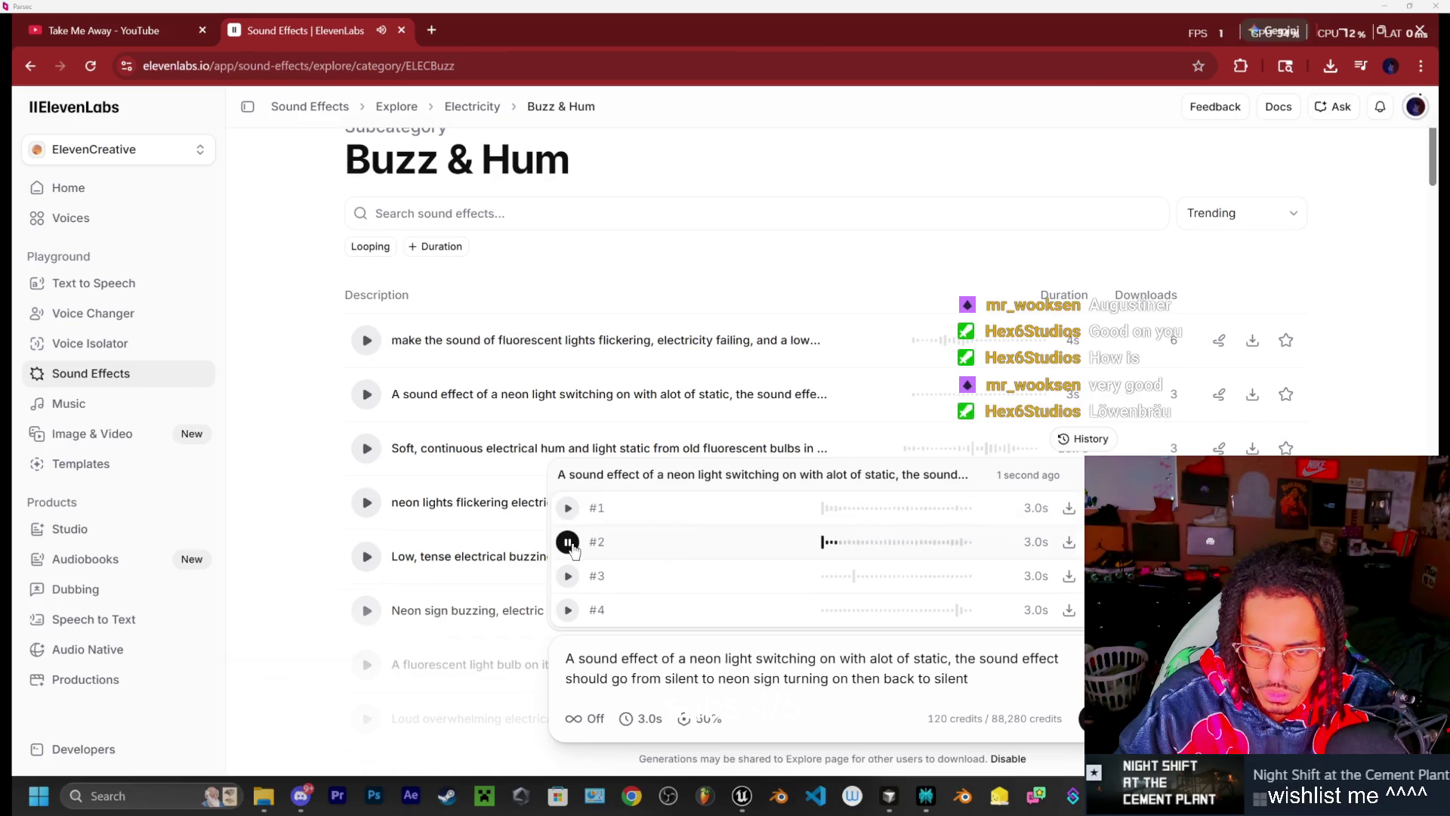
{"action": "left_click", "coordinate": [568, 577]}
{"action": "left_click", "coordinate": [568, 609]}
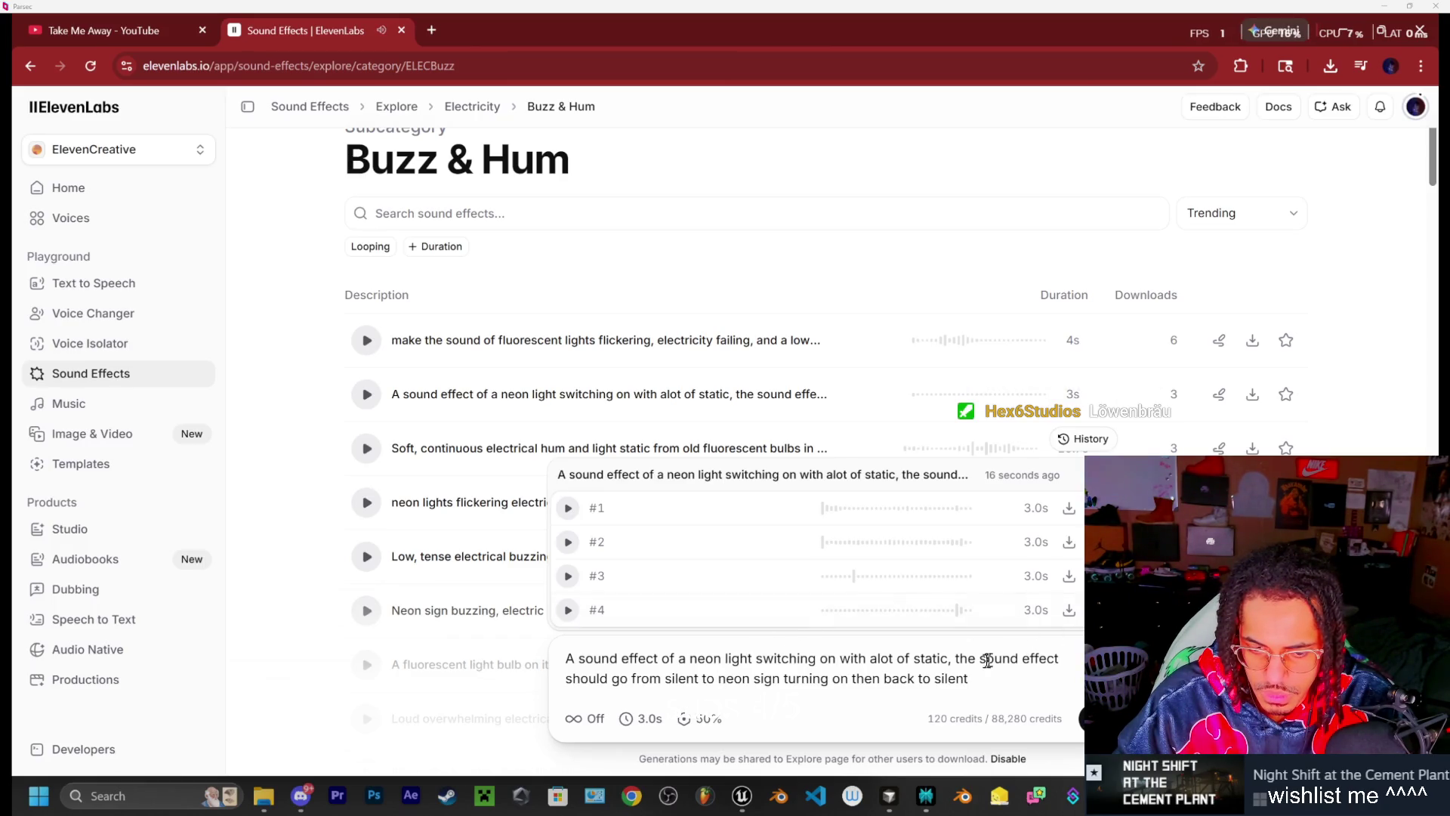
{"action": "left_click", "coordinate": [585, 718]}
{"action": "left_click", "coordinate": [1087, 718]}
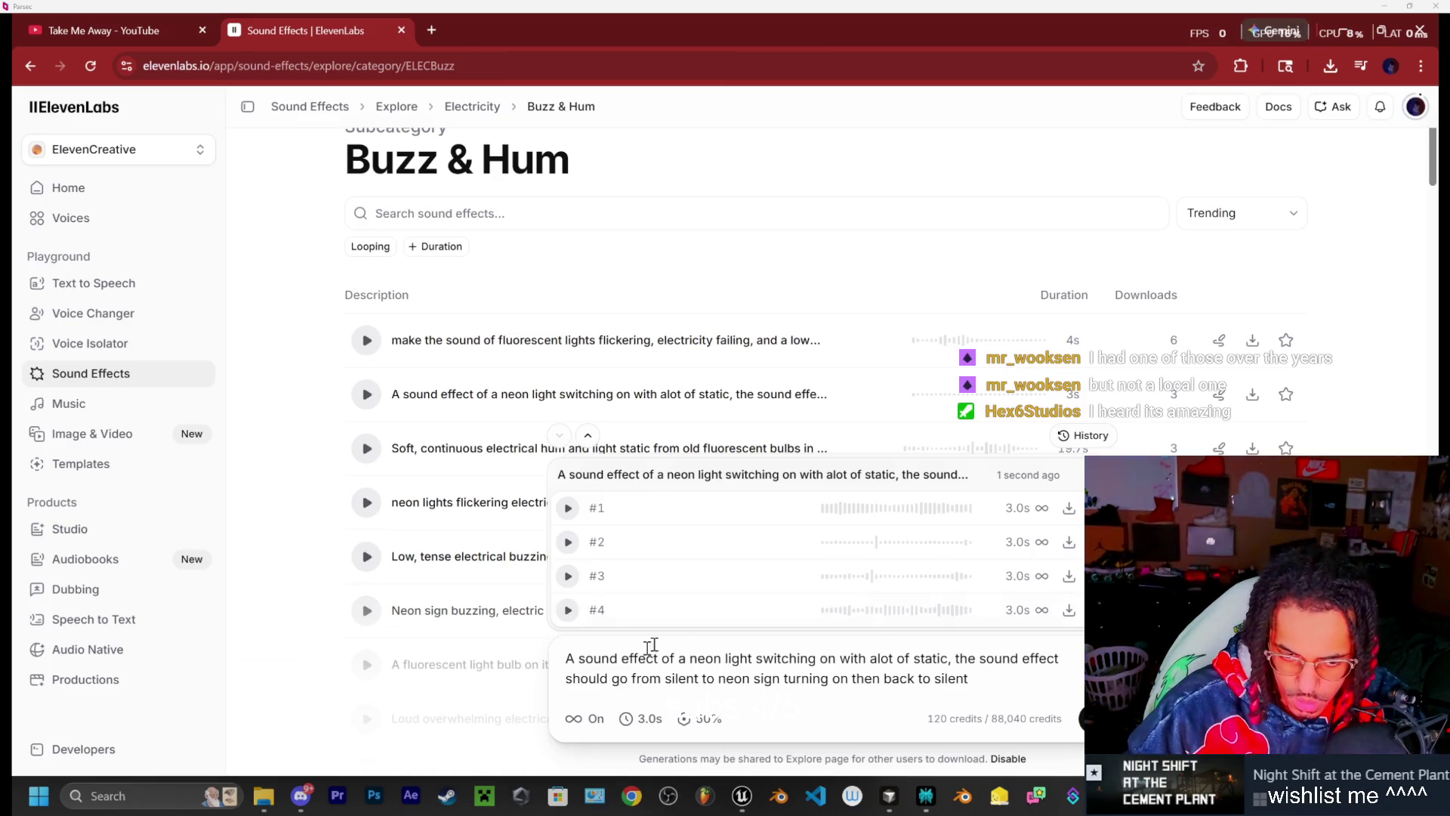
Audition looping takes #1–#3 and download take #3 as WAV 48kHz
{"action": "left_click", "coordinate": [567, 508]}
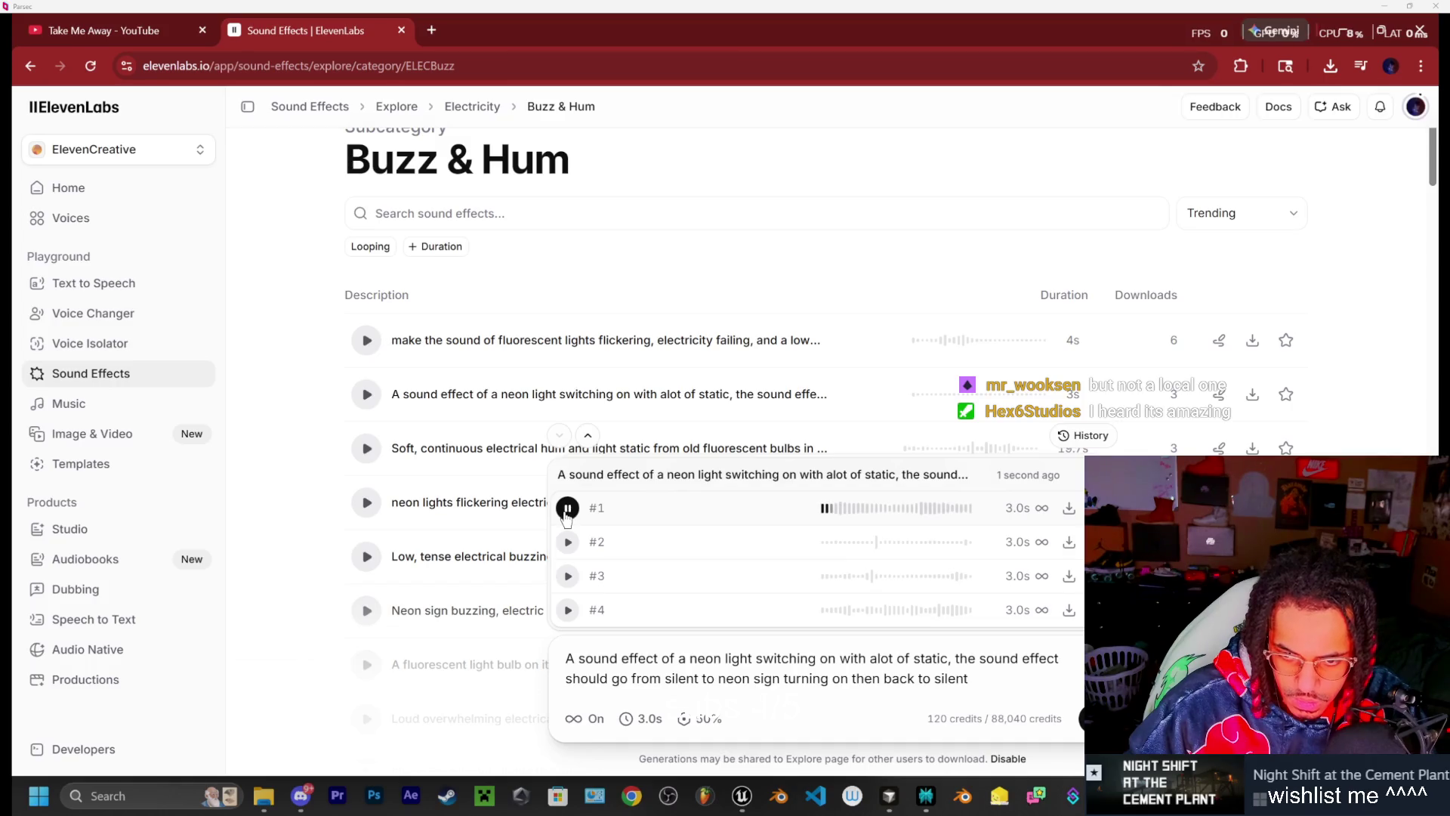
{"action": "left_click", "coordinate": [568, 542]}
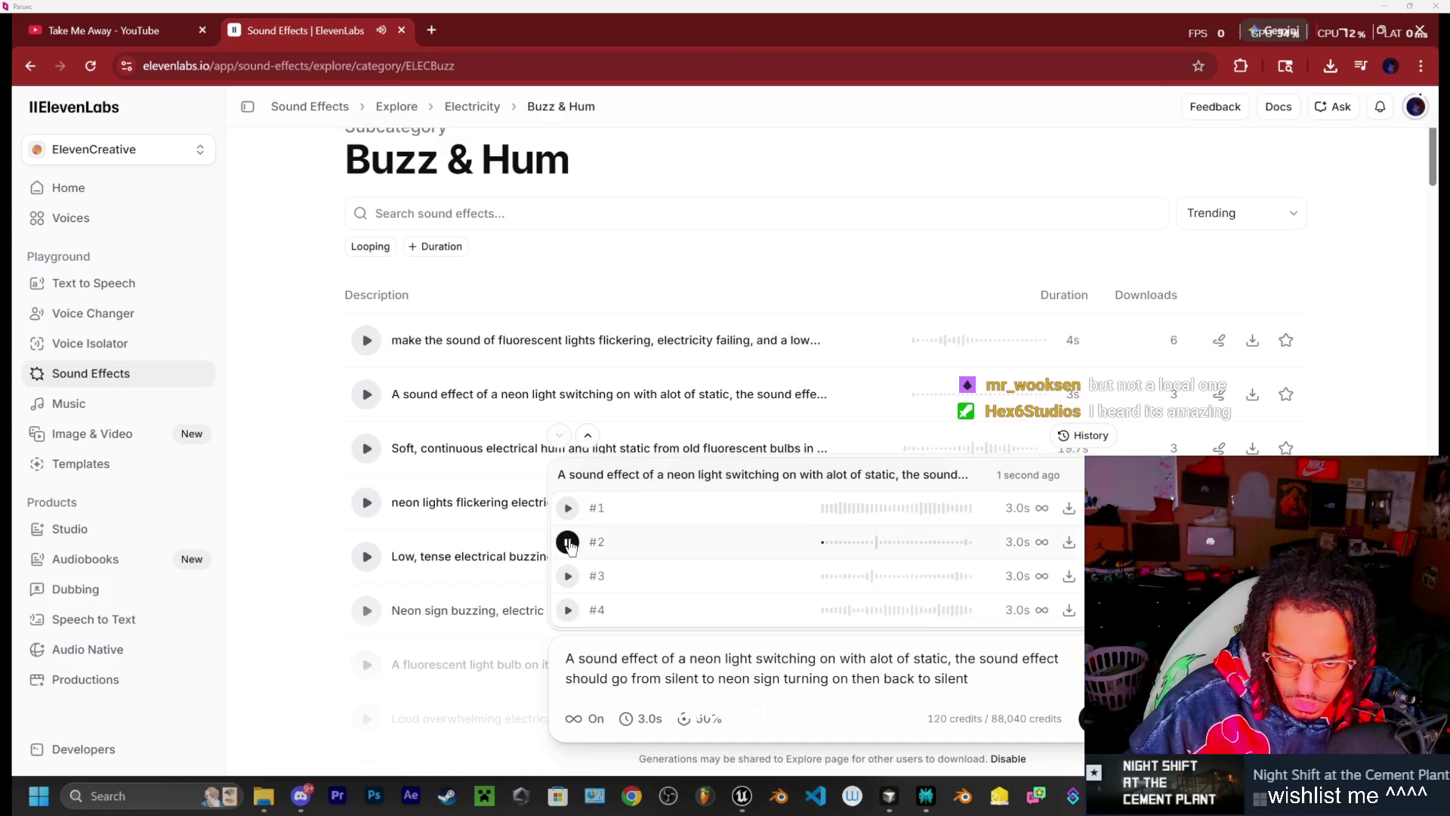
{"action": "left_click", "coordinate": [568, 577]}
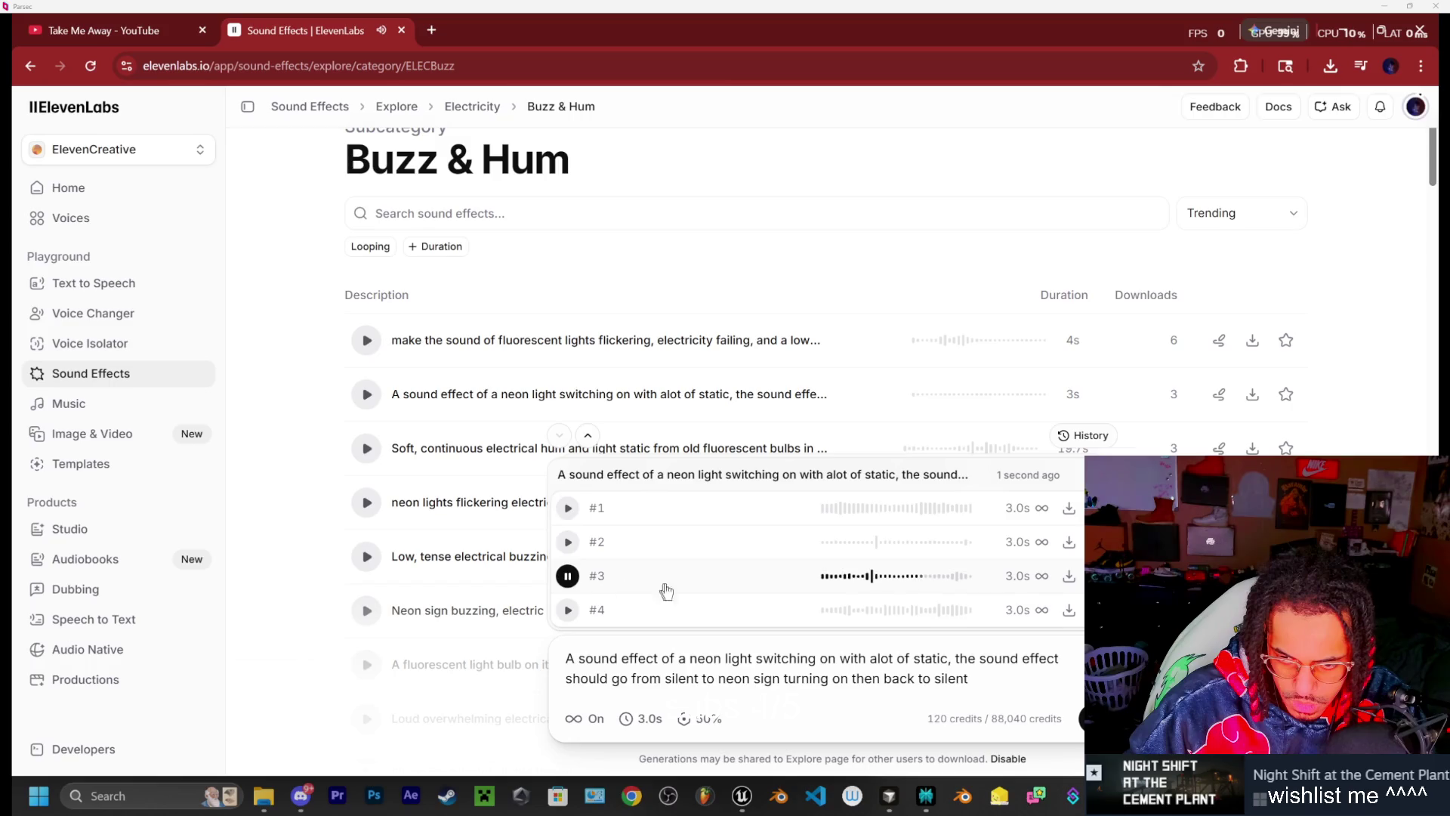
{"action": "left_click", "coordinate": [1070, 577]}
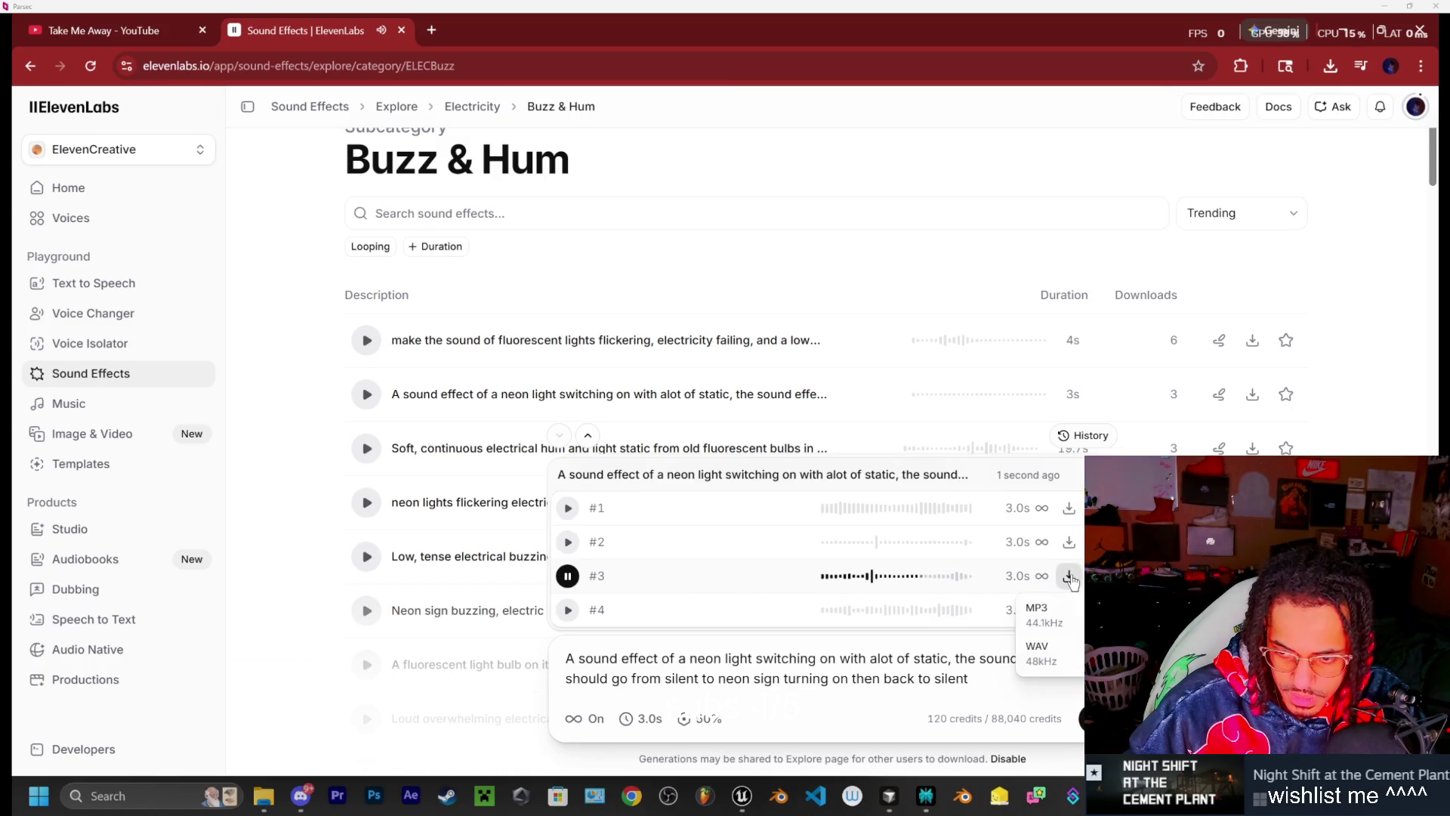
{"action": "left_click", "coordinate": [1049, 659]}
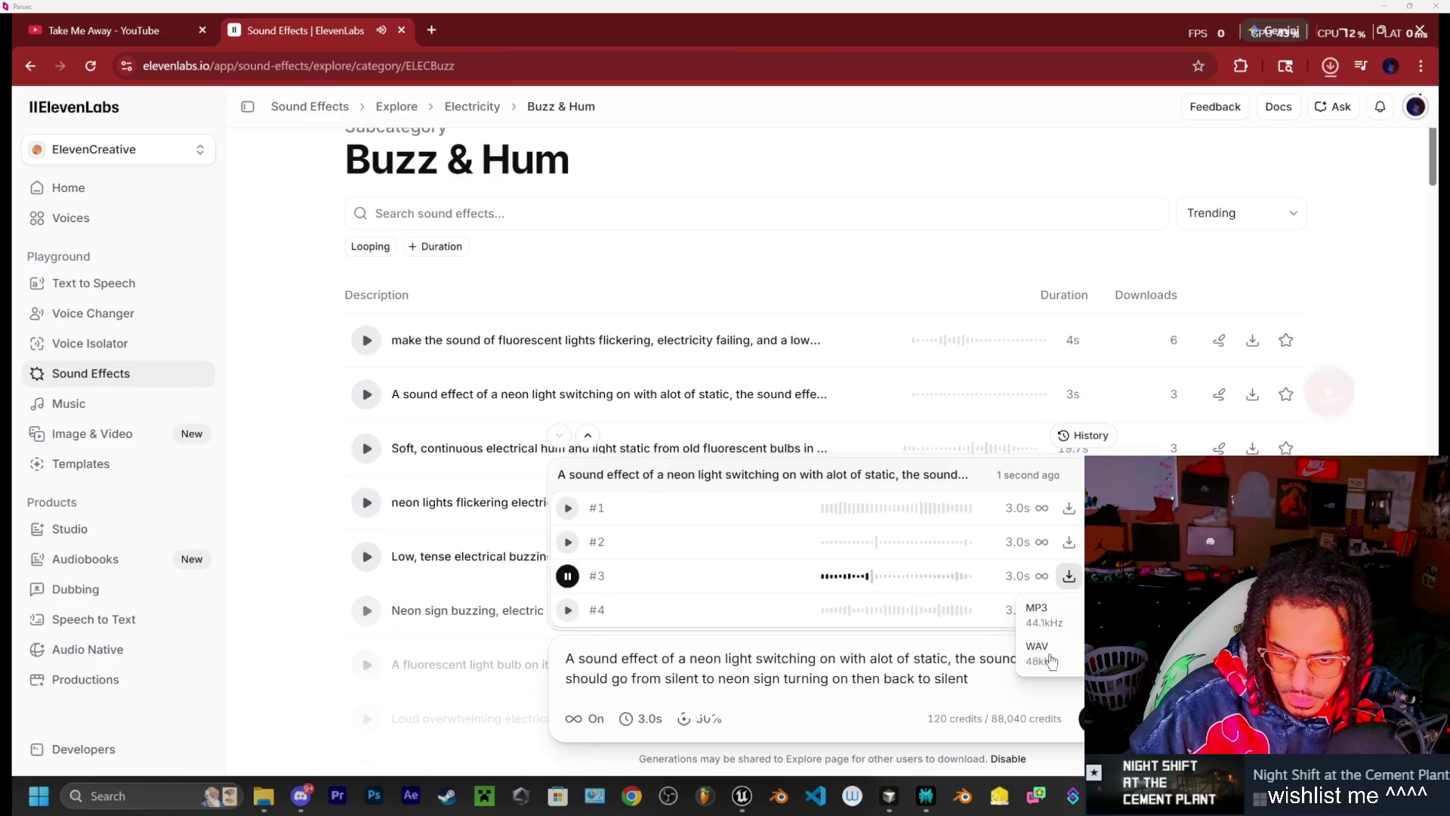
Audition take #4, then open the downloaded file's Downloads folder from the download history
{"action": "left_click", "coordinate": [569, 613]}
{"action": "left_click", "coordinate": [569, 612]}
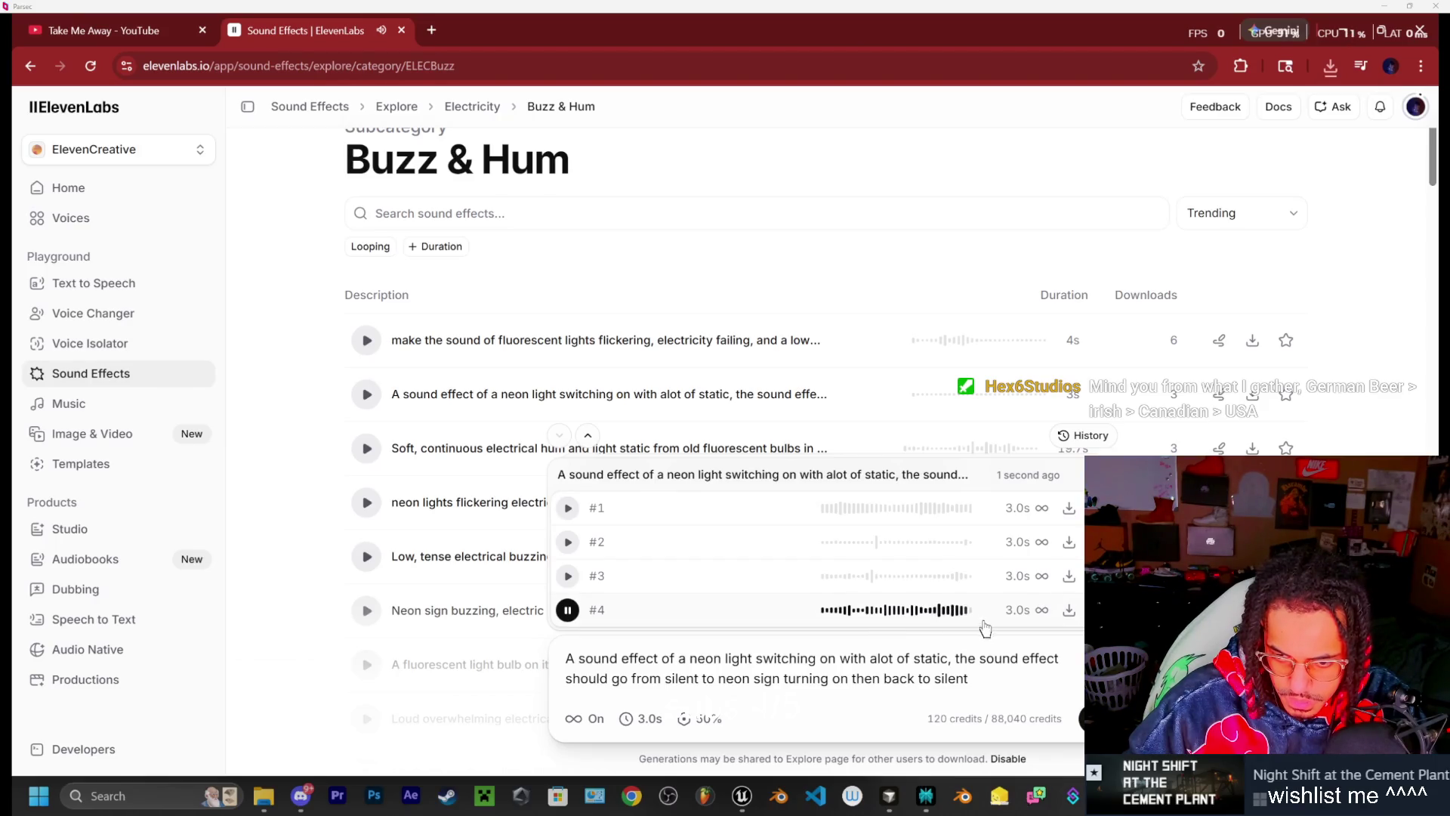
{"action": "left_click", "coordinate": [568, 610]}
{"action": "left_click", "coordinate": [1330, 65]}
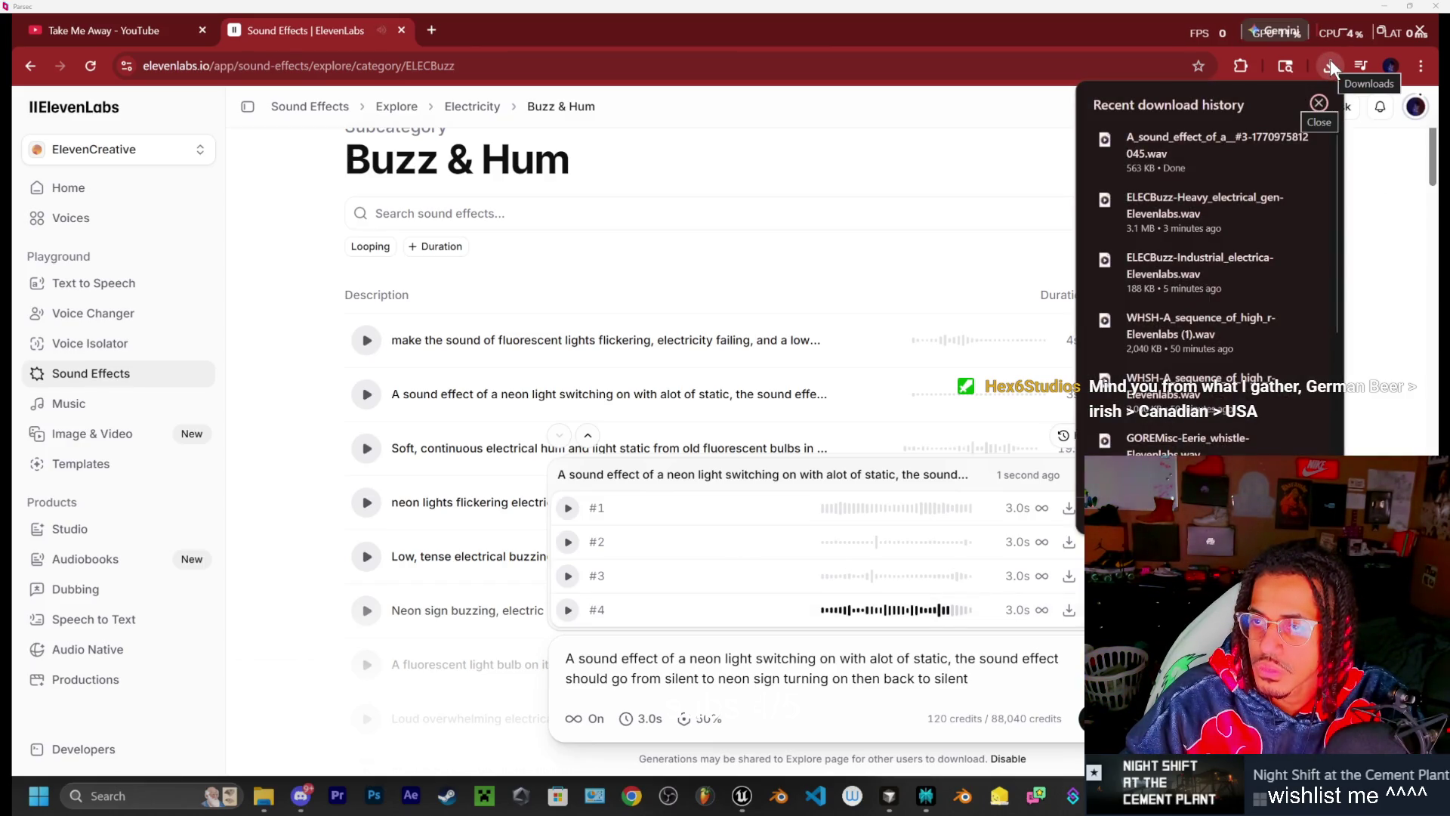
{"action": "left_click", "coordinate": [1326, 65]}
{"action": "left_click", "coordinate": [263, 795]}
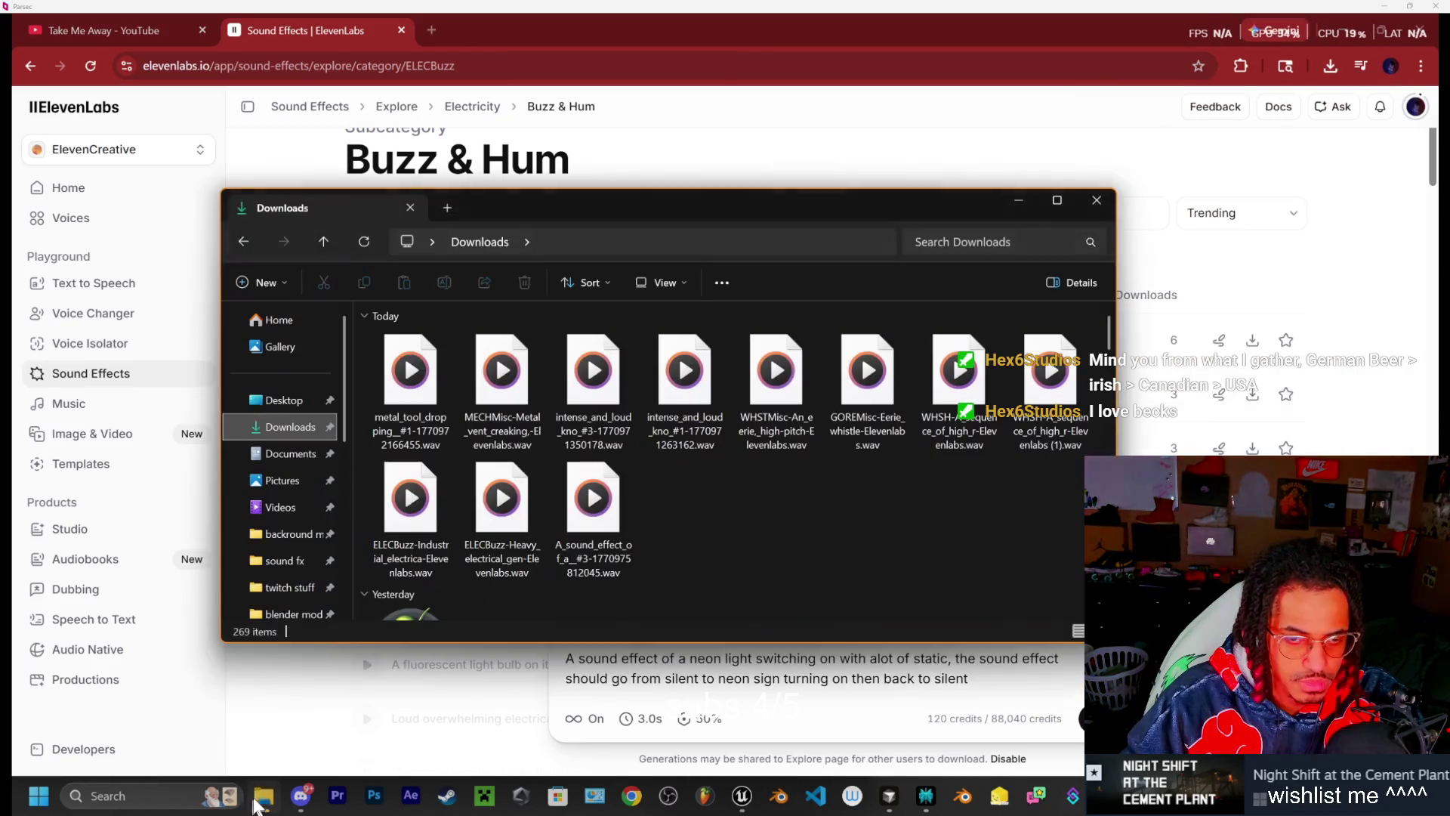
Play the downloaded neon-light take #3 WAV in Media Player, then close the player and Downloads window
{"action": "left_click", "coordinate": [366, 242]}
{"action": "left_click", "coordinate": [413, 385]}
{"action": "double_click", "coordinate": [413, 385]}
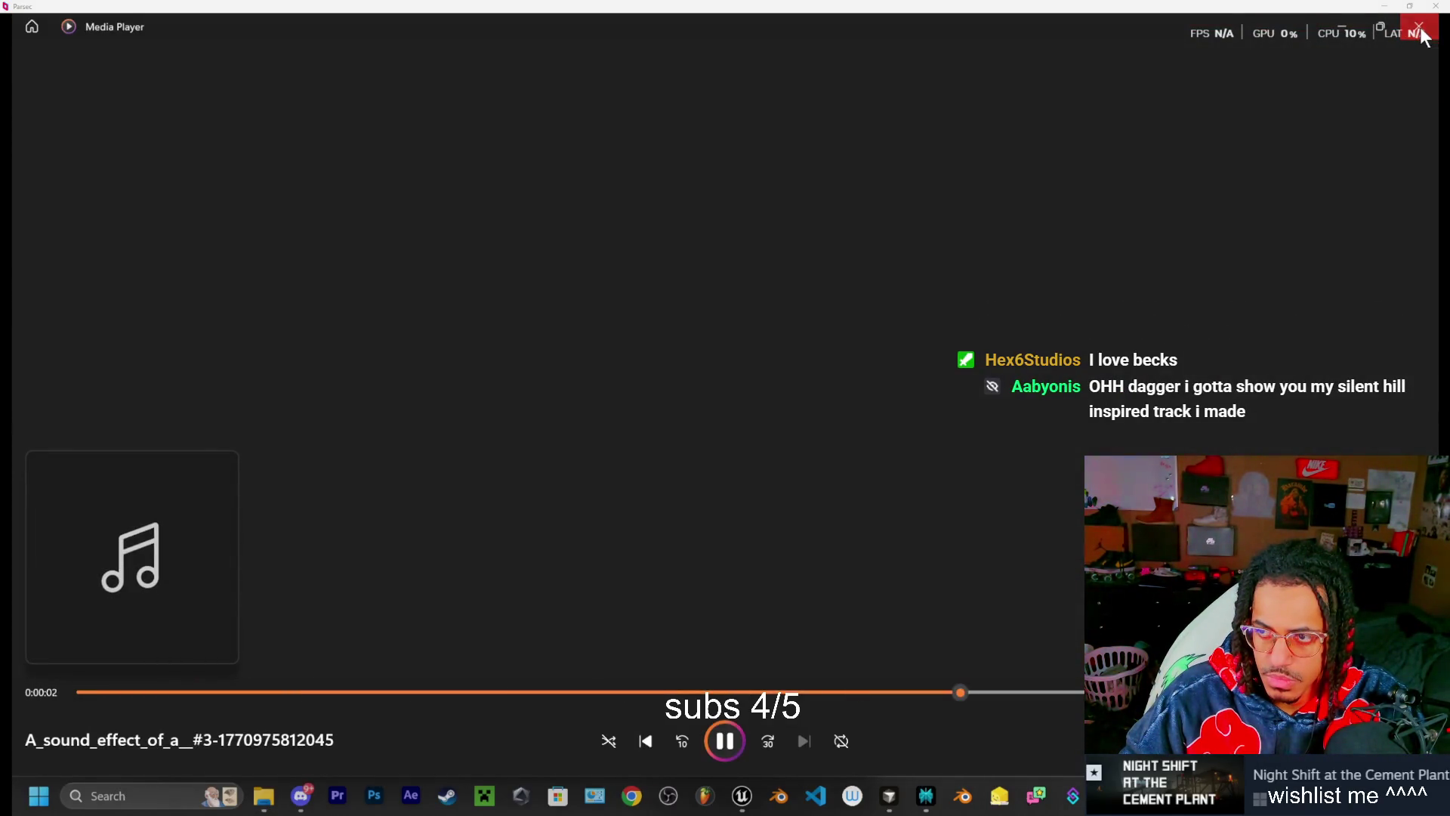
{"action": "left_click", "coordinate": [1420, 30]}
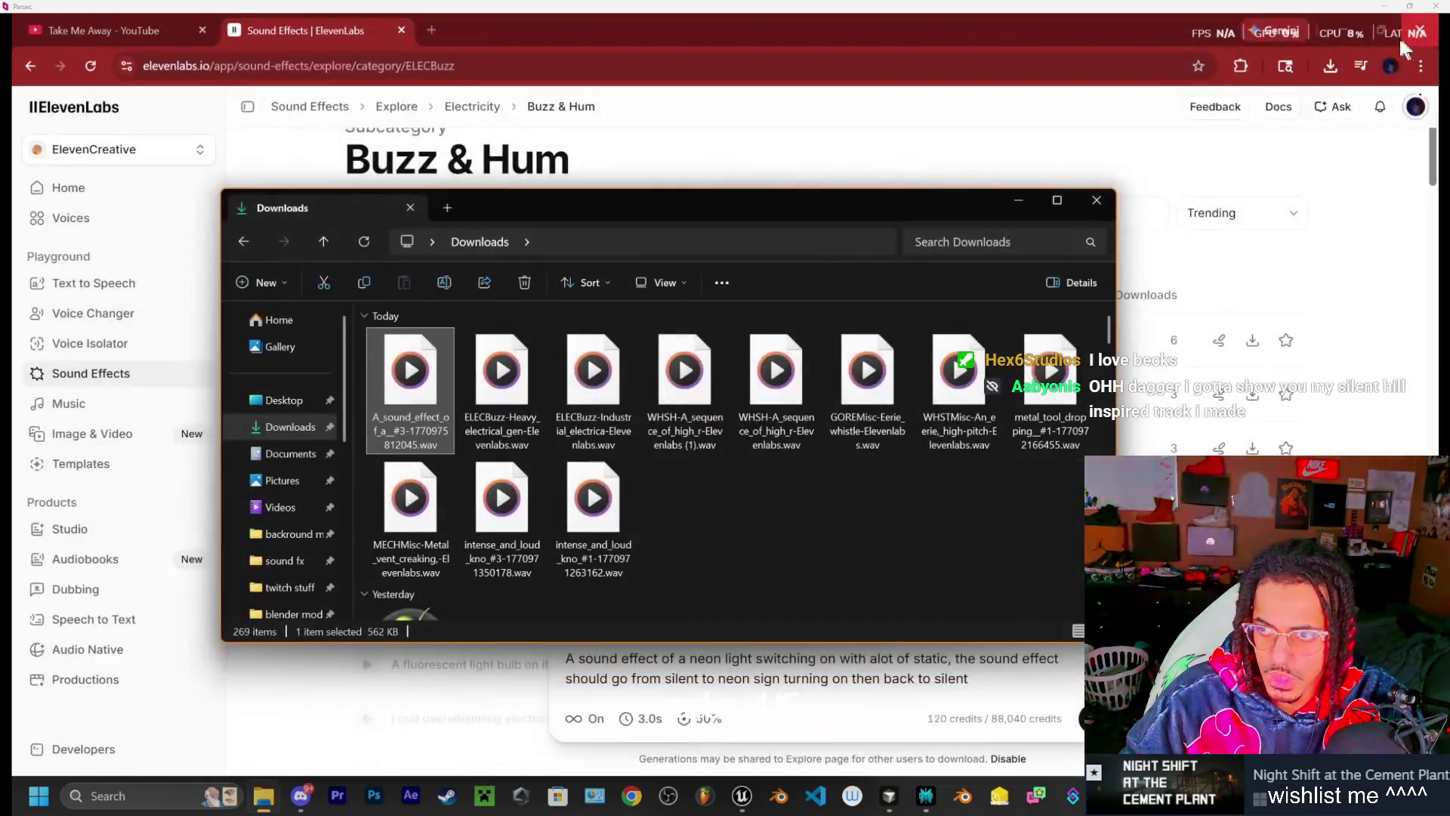
{"action": "left_click", "coordinate": [1096, 200]}
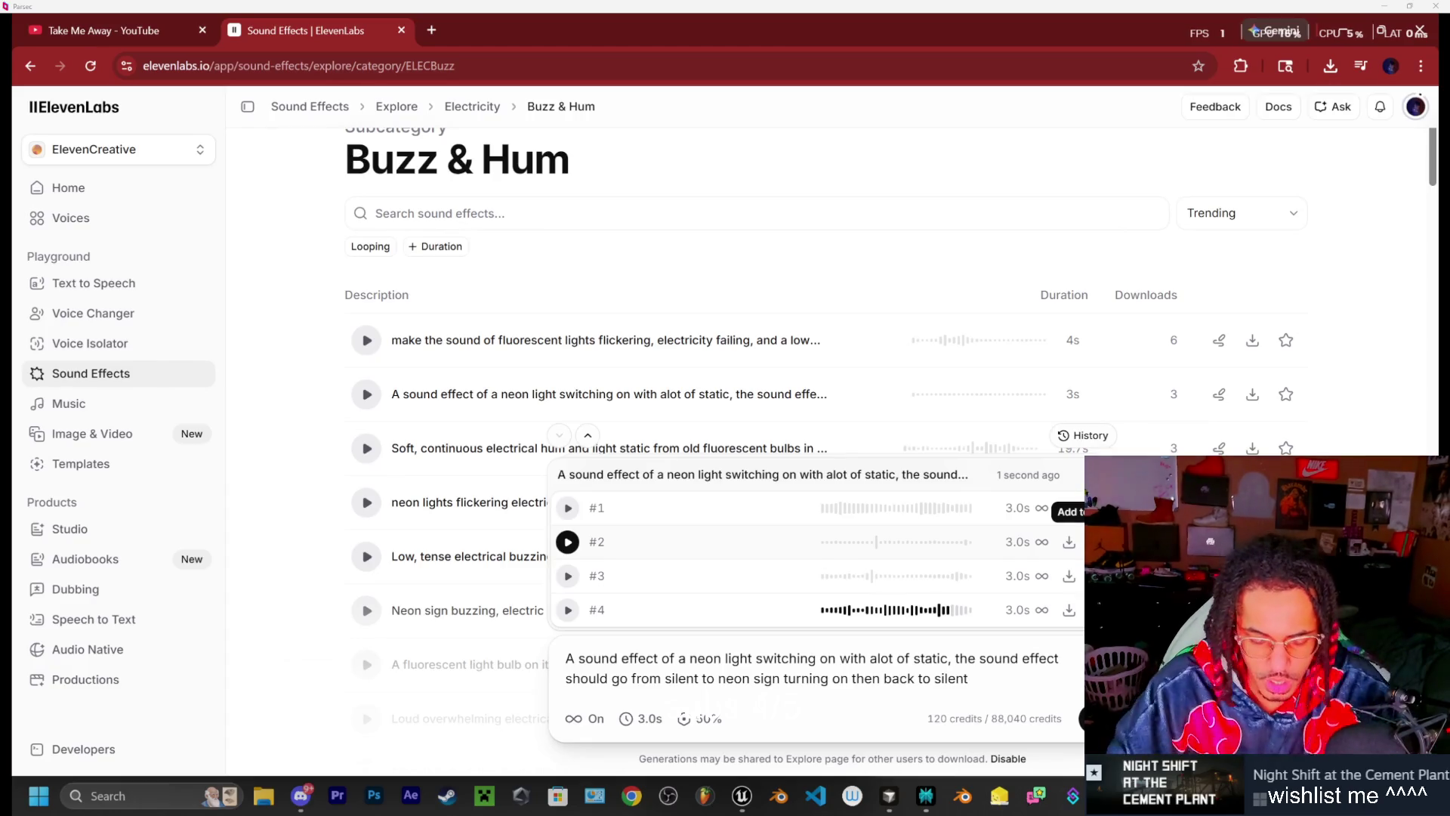
{"action": "left_click", "coordinate": [793, 577]}
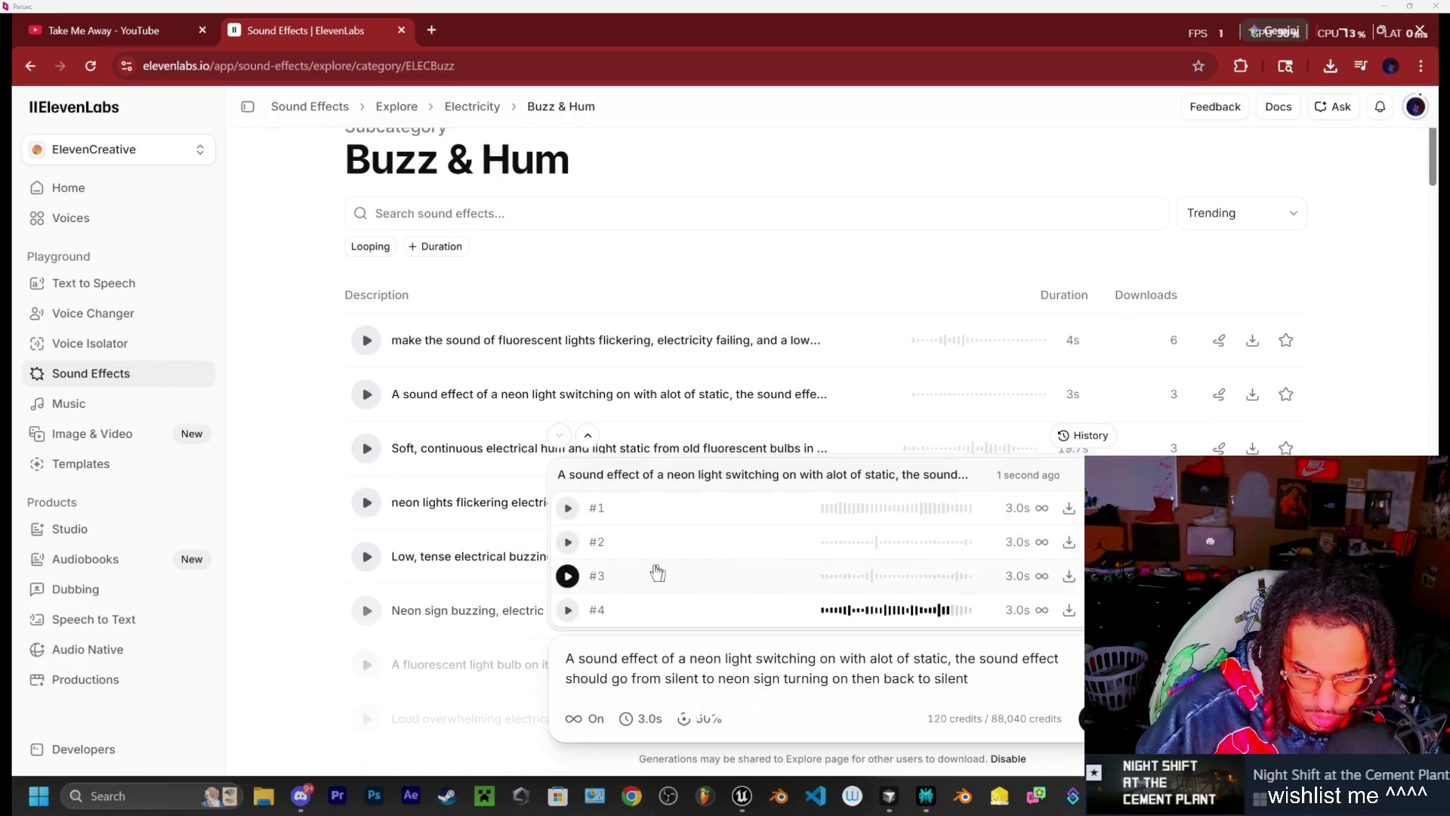
{"action": "left_click", "coordinate": [604, 621]}
{"action": "left_click", "coordinate": [121, 375]}
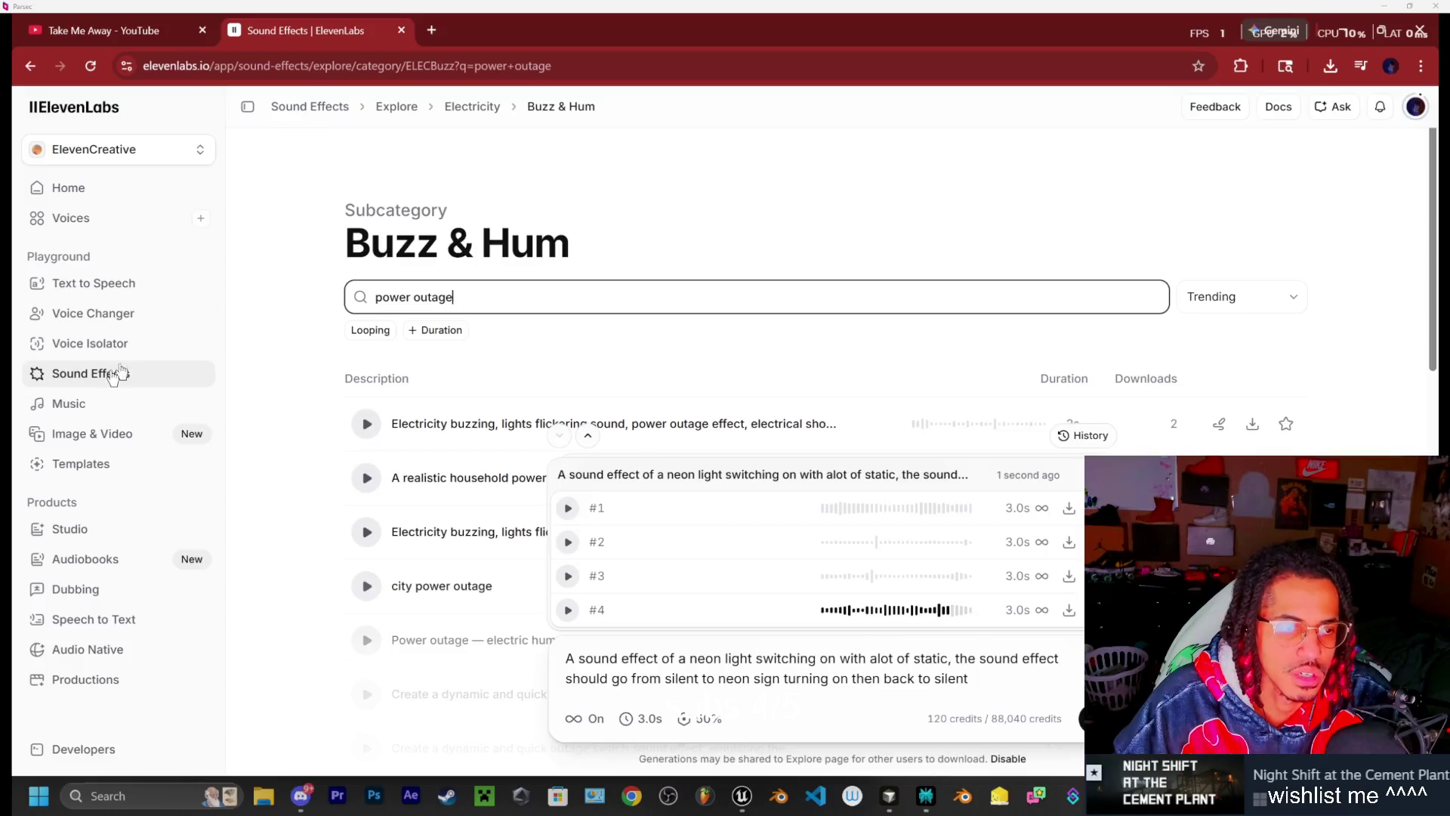
{"action": "left_click", "coordinate": [427, 446]}
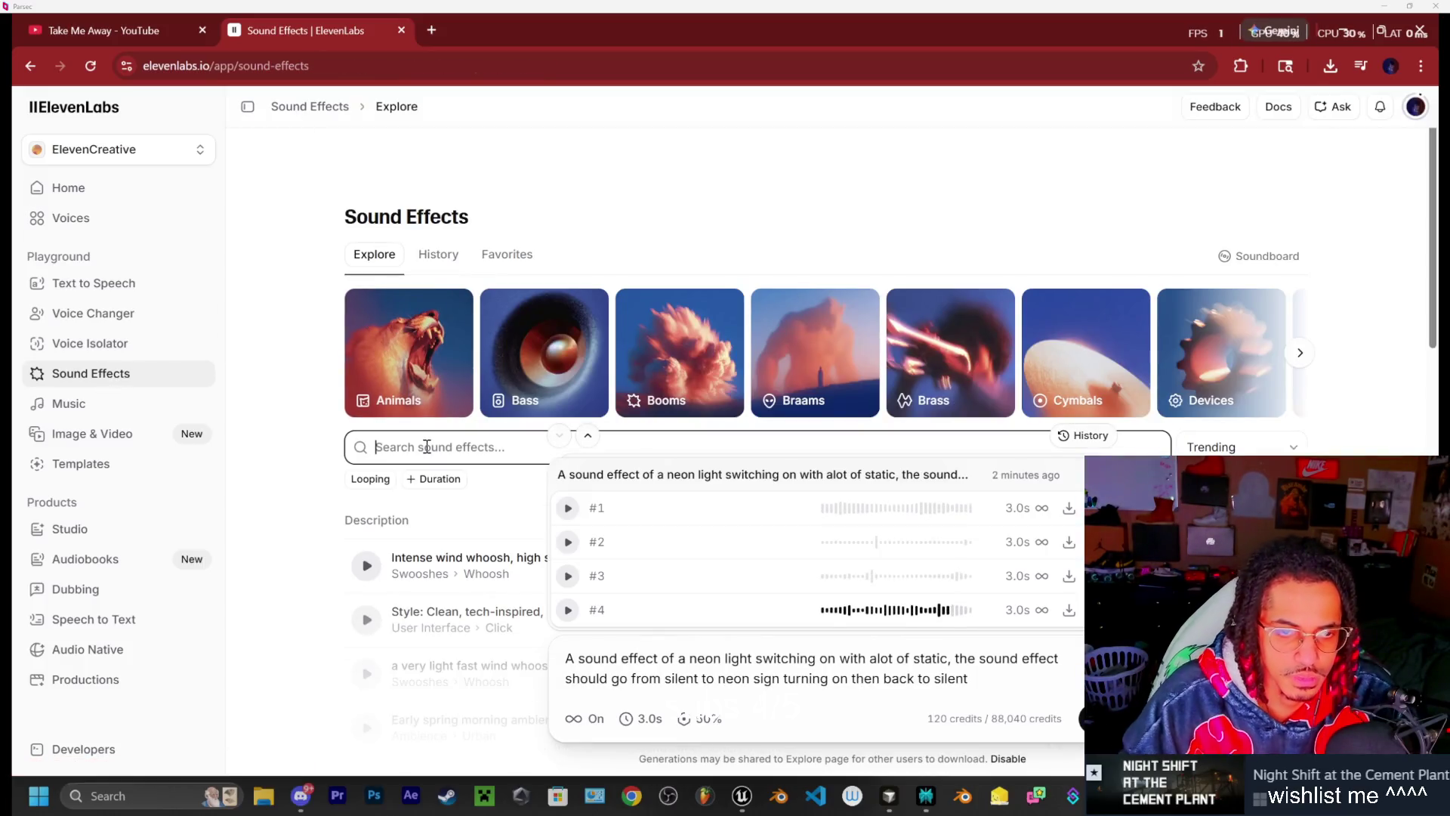
{"action": "type", "text": "power outage"}
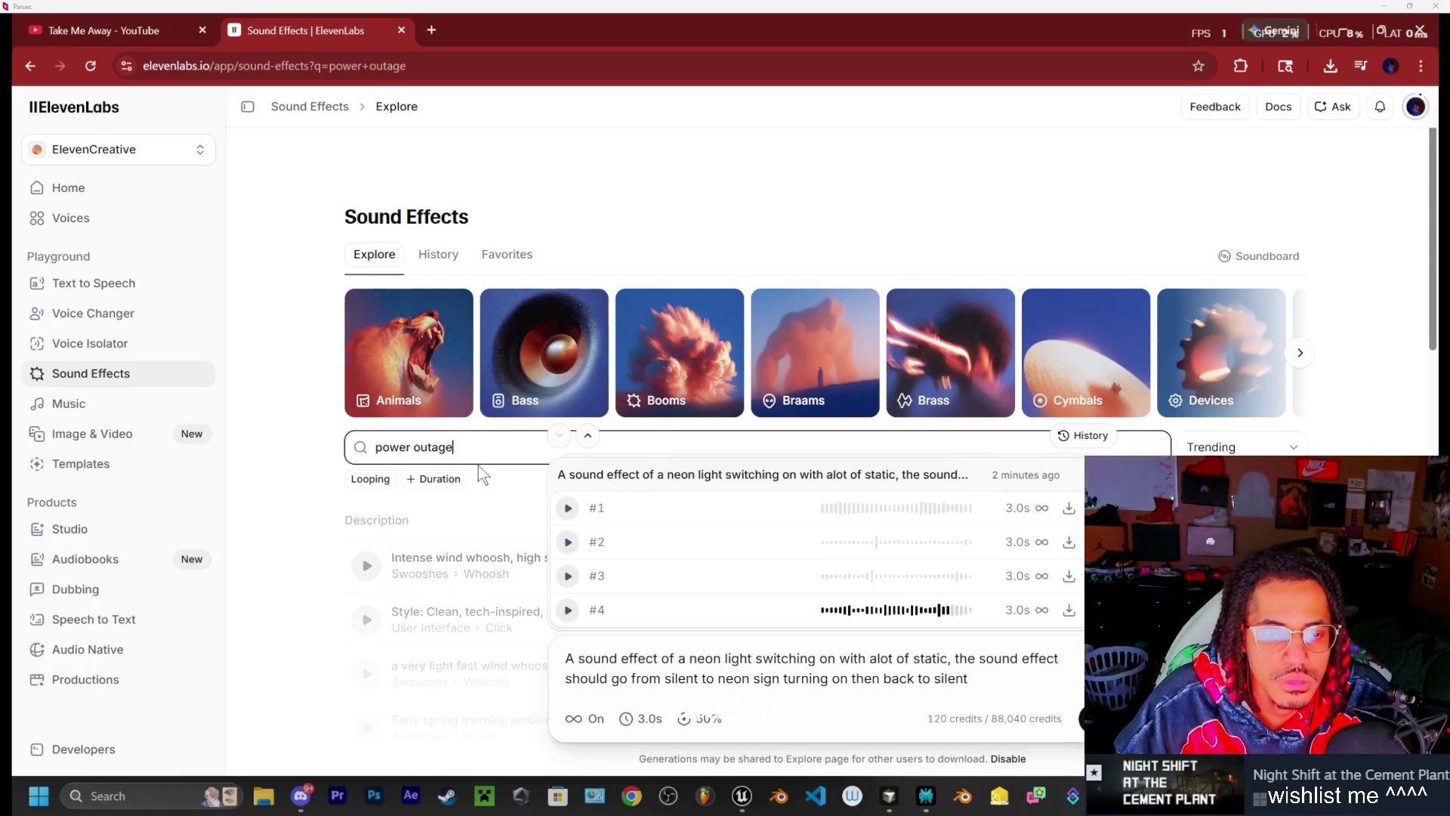
{"action": "type", "text": "city"}
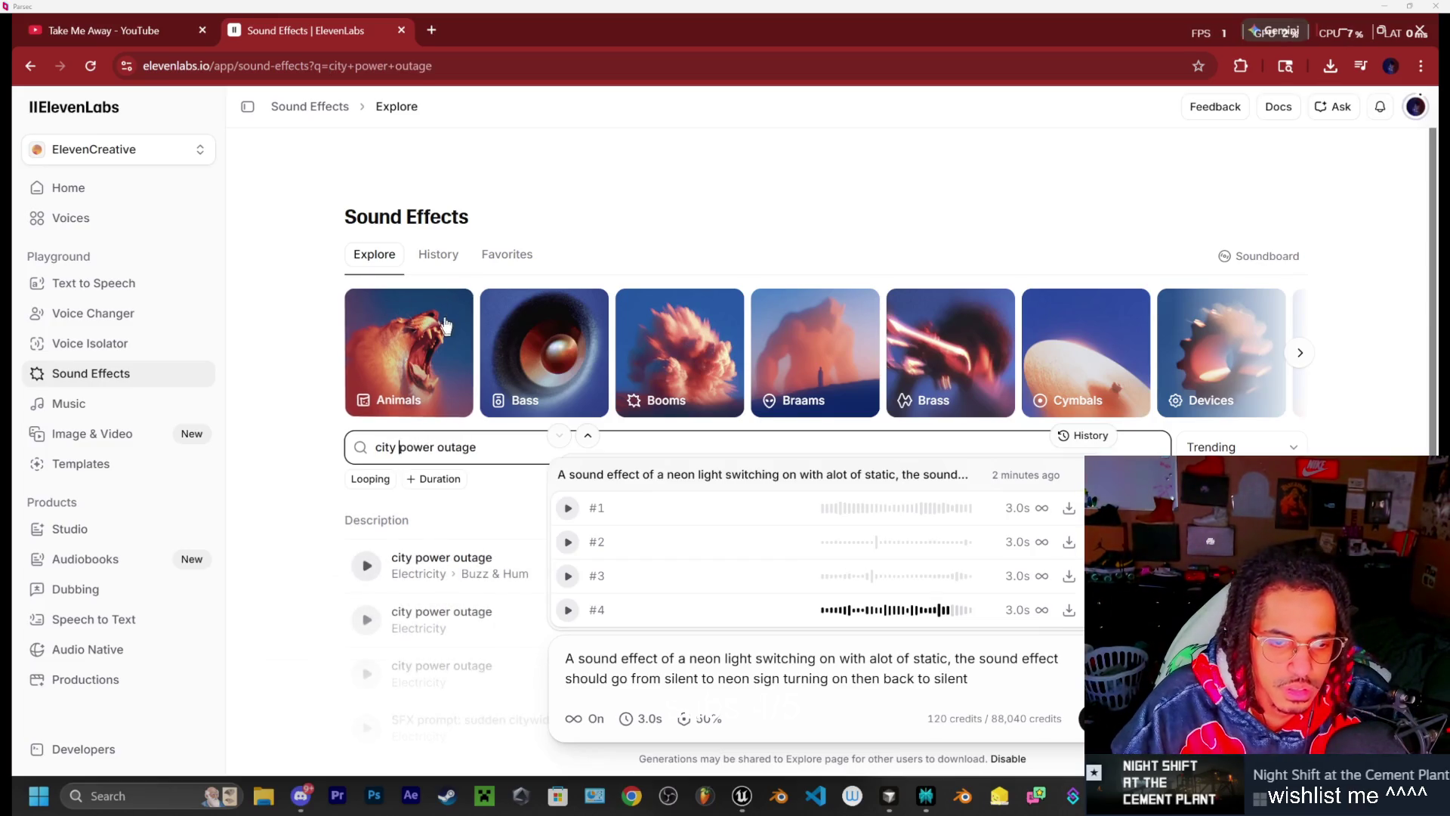
{"action": "scroll", "coordinate": [427, 346], "scroll_direction": "down", "scroll_amount": 2}
{"action": "left_click", "coordinate": [405, 399]}
{"action": "scroll", "coordinate": [405, 317], "scroll_direction": "down", "scroll_amount": 1}
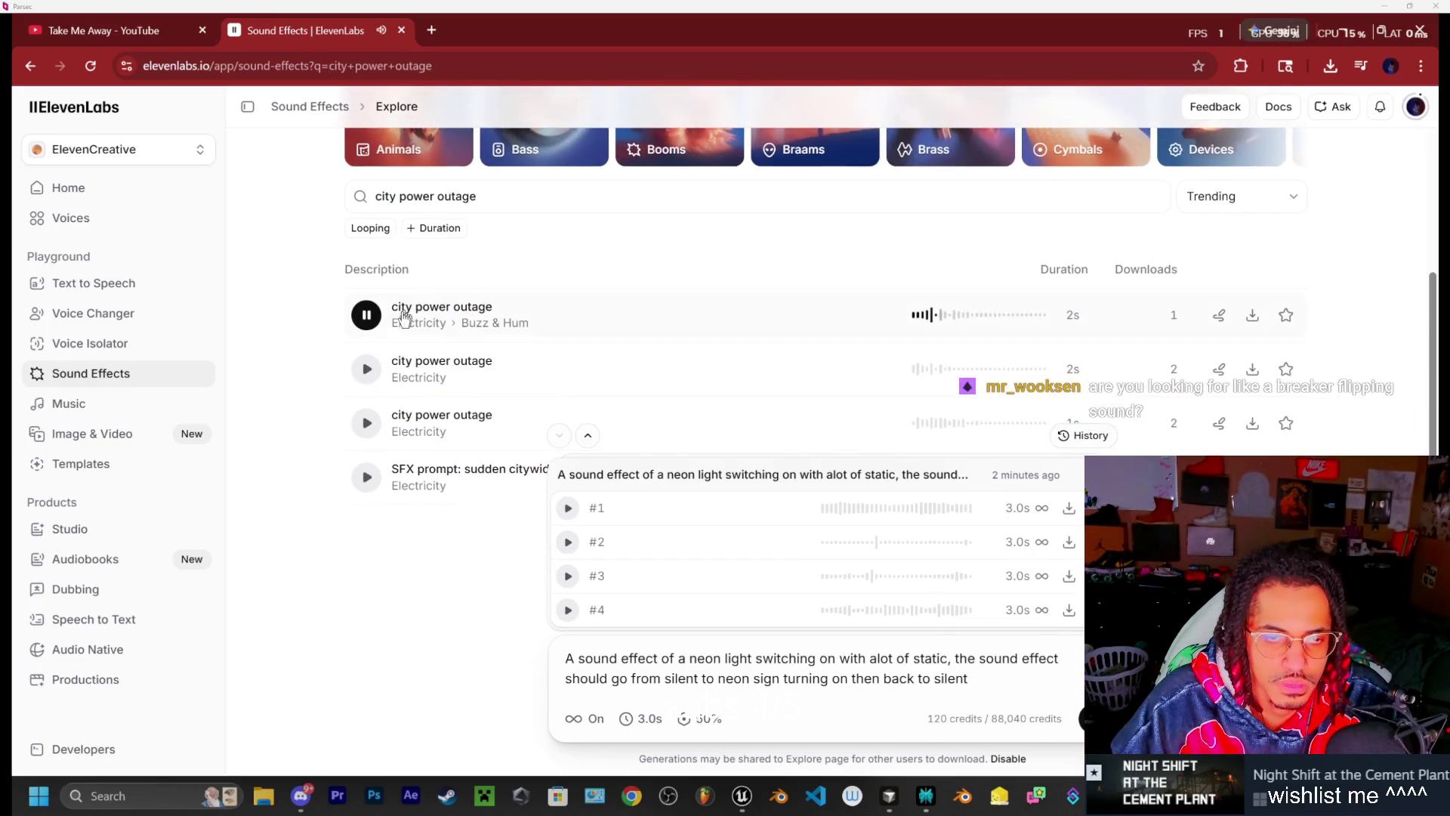
{"action": "left_click", "coordinate": [366, 369]}
{"action": "scroll", "coordinate": [361, 370], "scroll_direction": "down", "scroll_amount": 1}
{"action": "left_click", "coordinate": [365, 399]}
{"action": "left_click", "coordinate": [366, 452]}
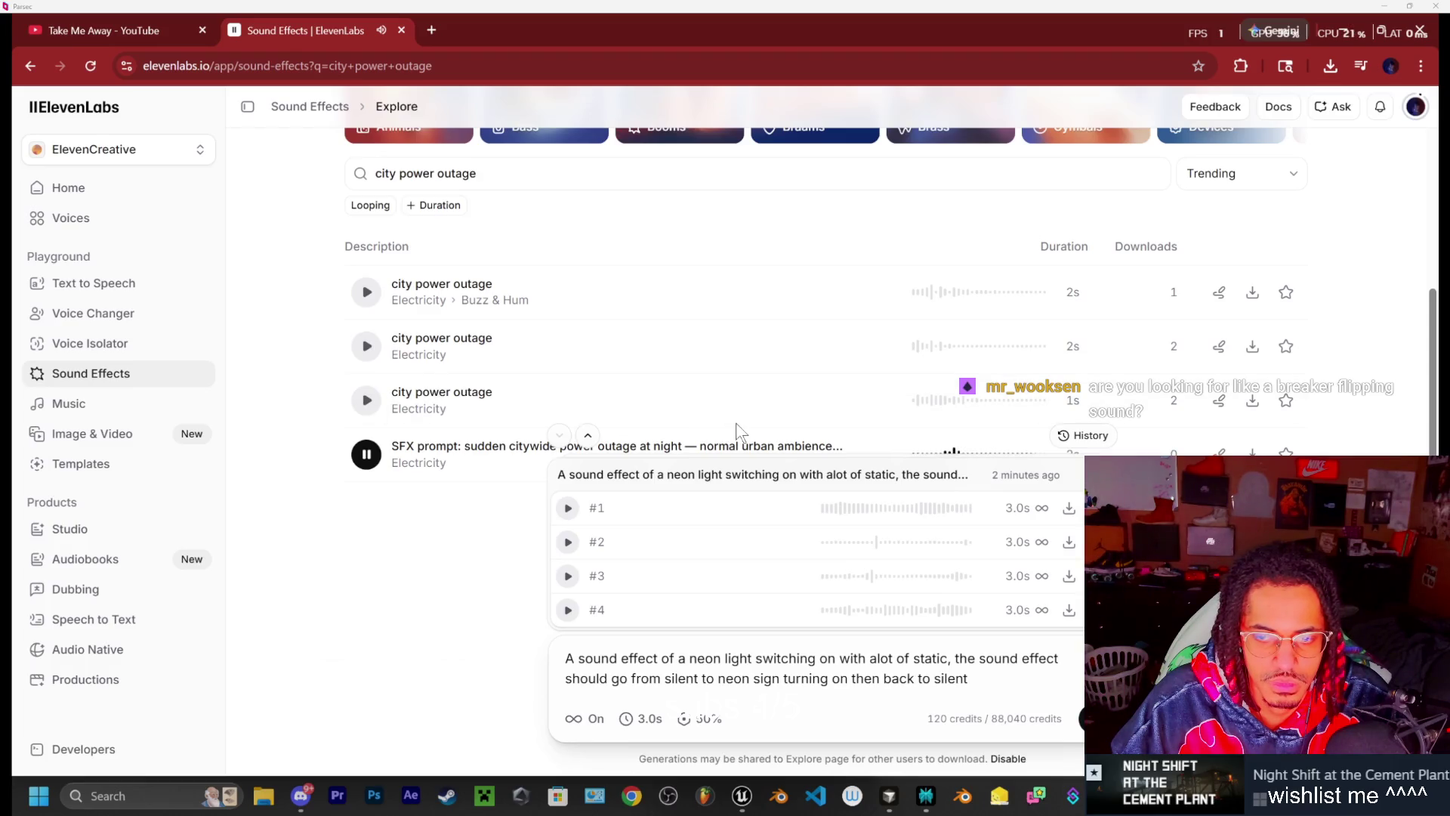
{"action": "scroll", "coordinate": [873, 453], "scroll_direction": "up", "scroll_amount": 2}
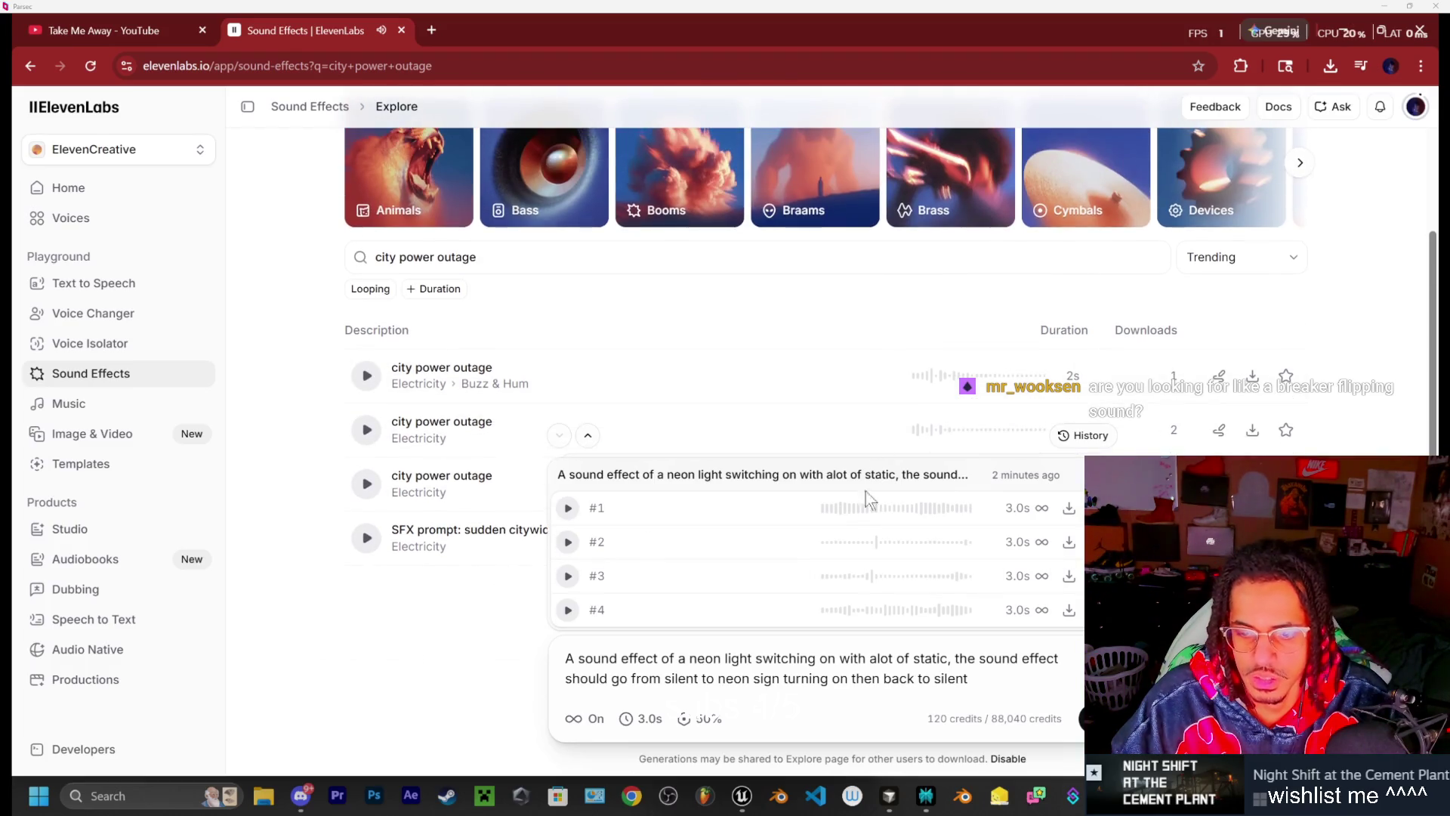
{"action": "left_click_drag", "start_coordinate": [969, 678], "coordinate": [561, 657]}
{"action": "type", "text": "a city power"}
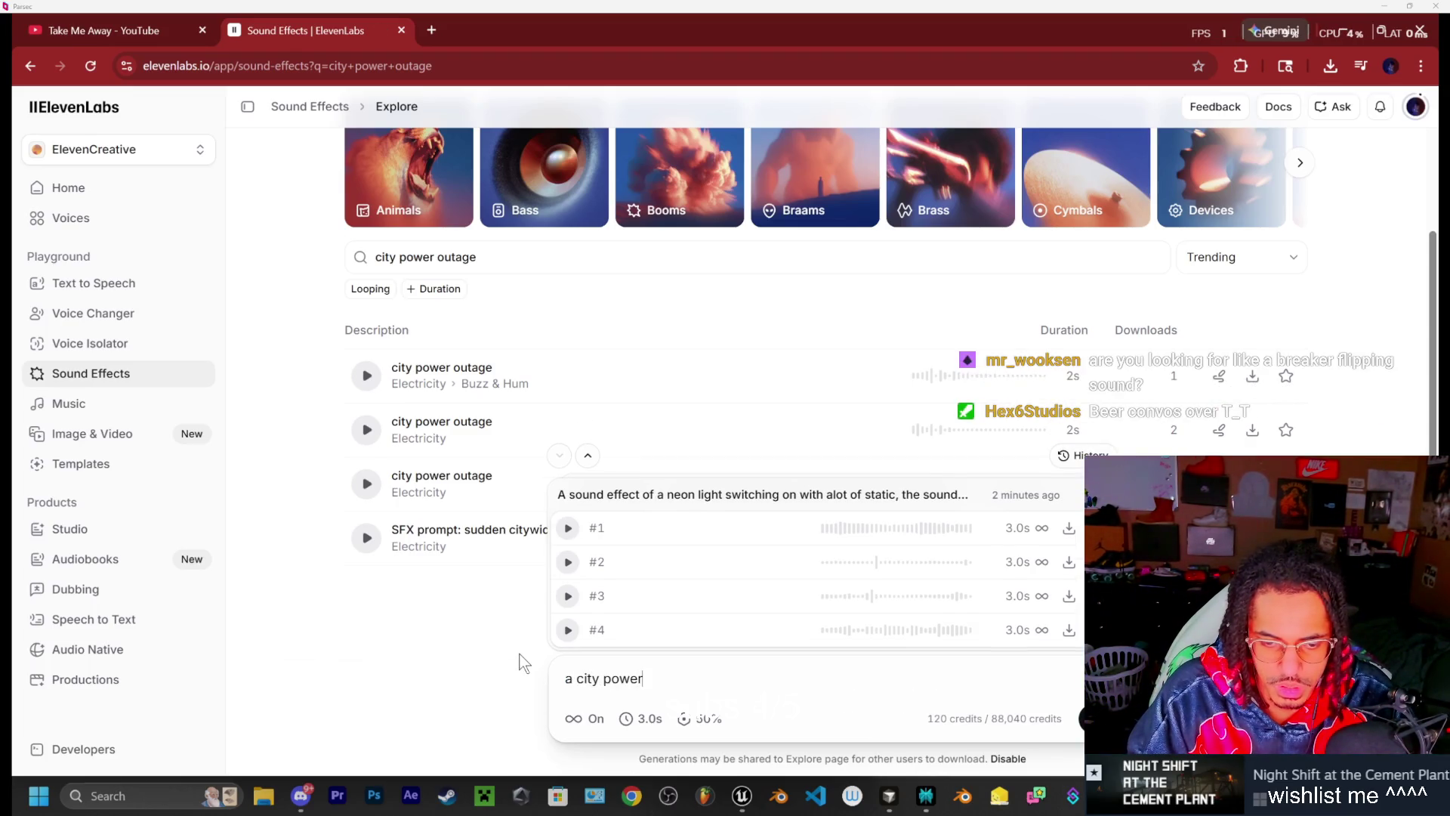
{"action": "type", "text": " outage"}
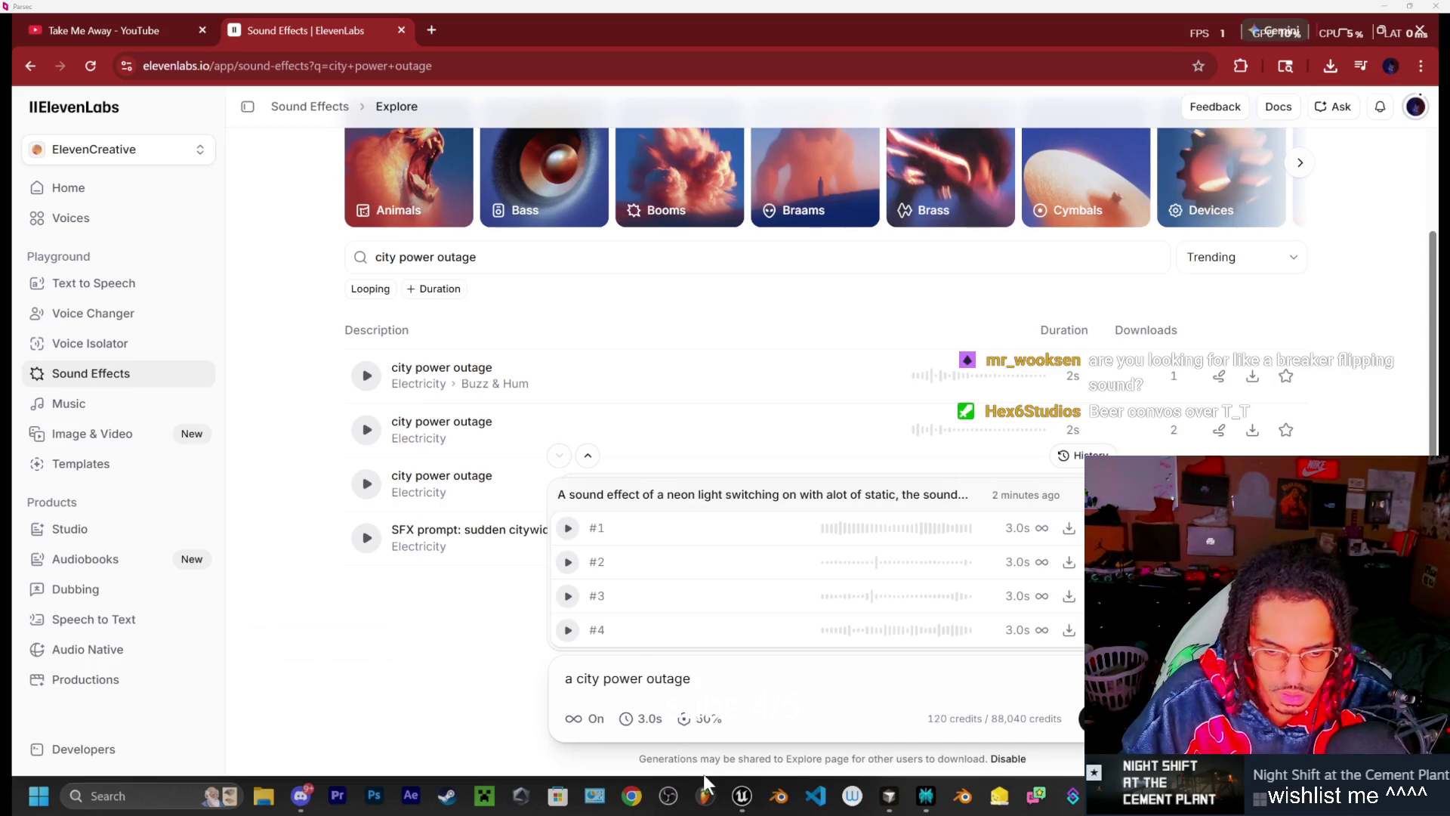
Generate 'a city power outage' clips with looping off and listen to clip #3
{"action": "left_click", "coordinate": [585, 718]}
{"action": "left_click", "coordinate": [1080, 718]}
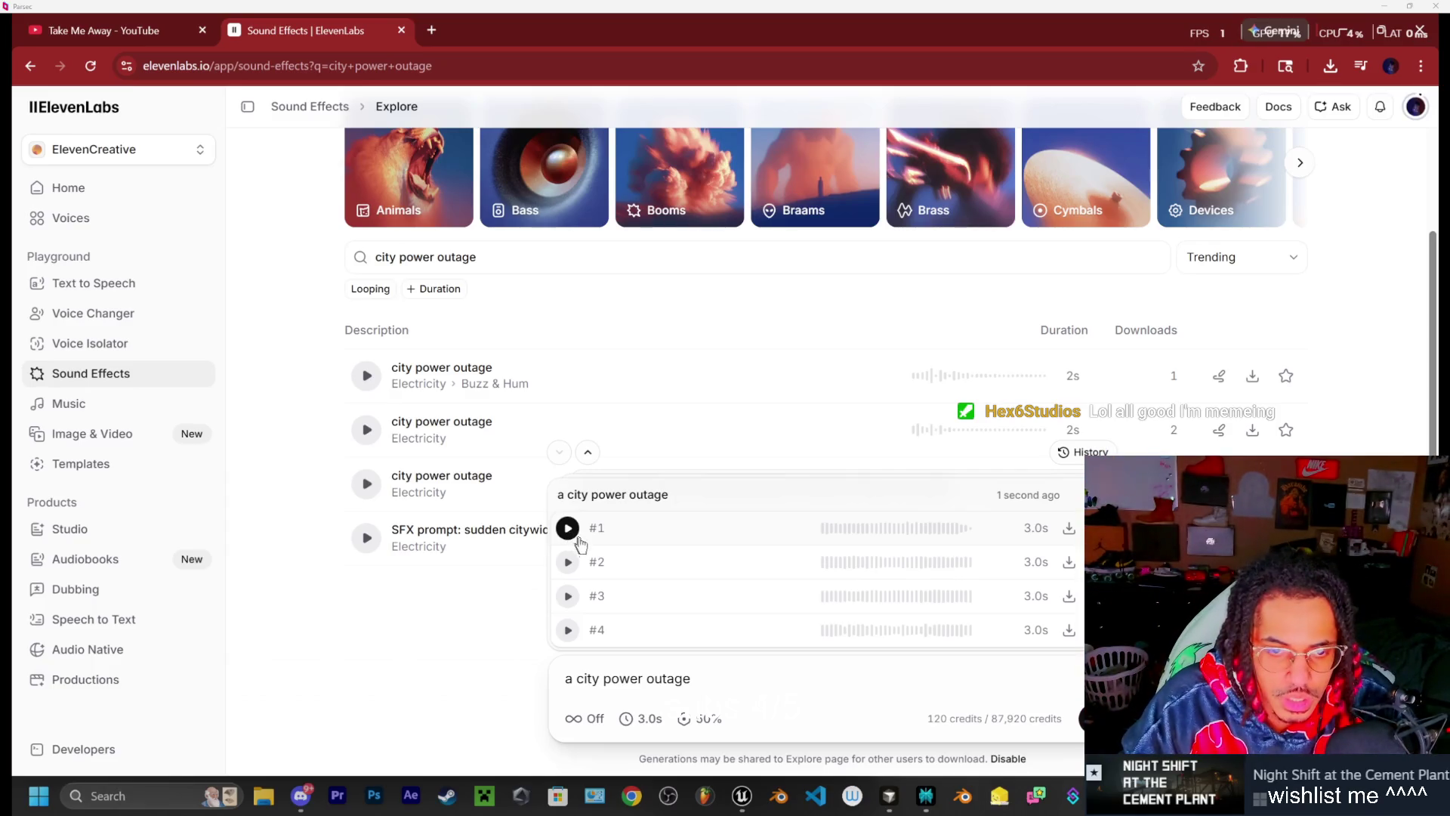
{"action": "left_click", "coordinate": [568, 596]}
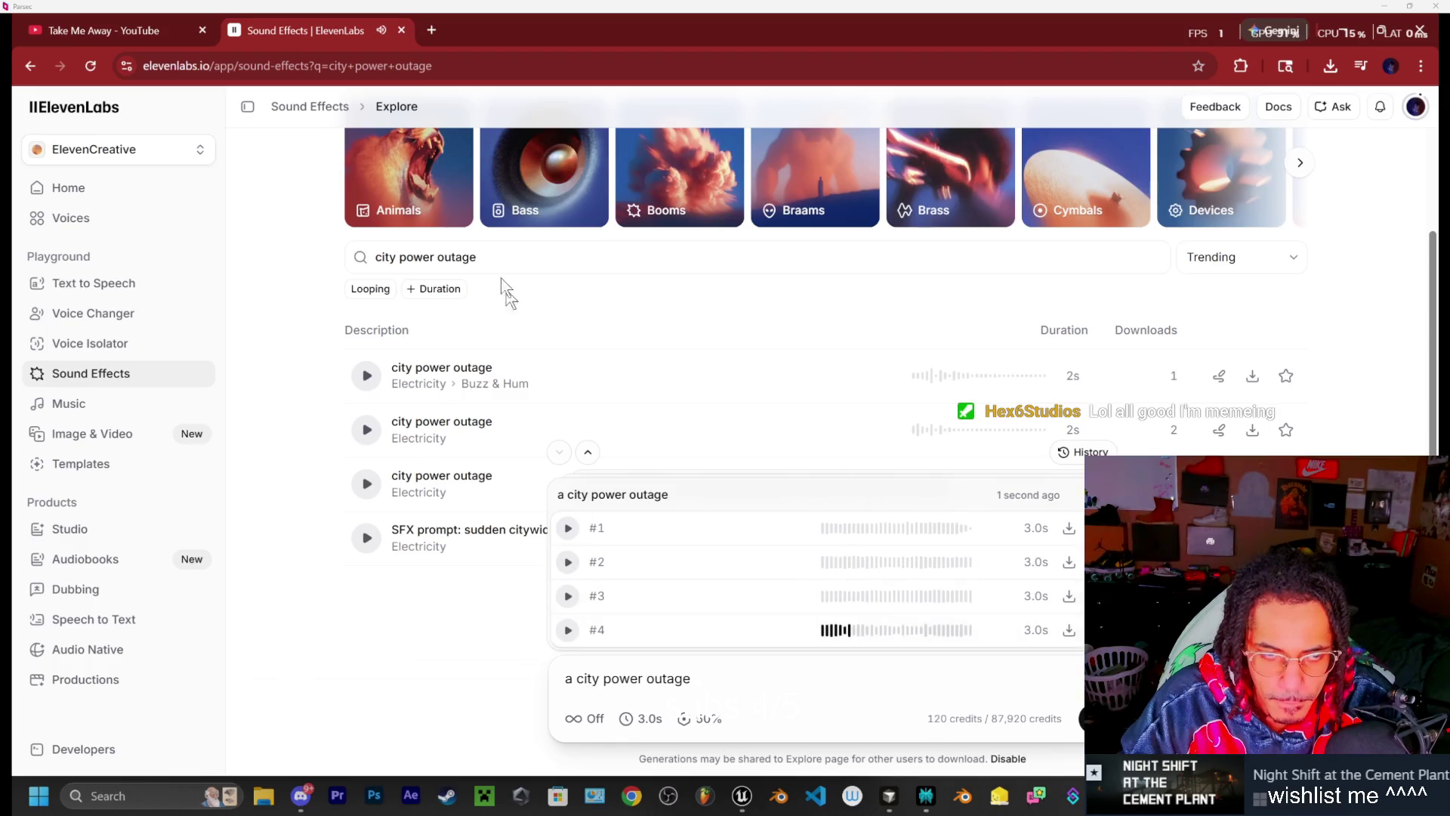
{"action": "left_click", "coordinate": [166, 34]}
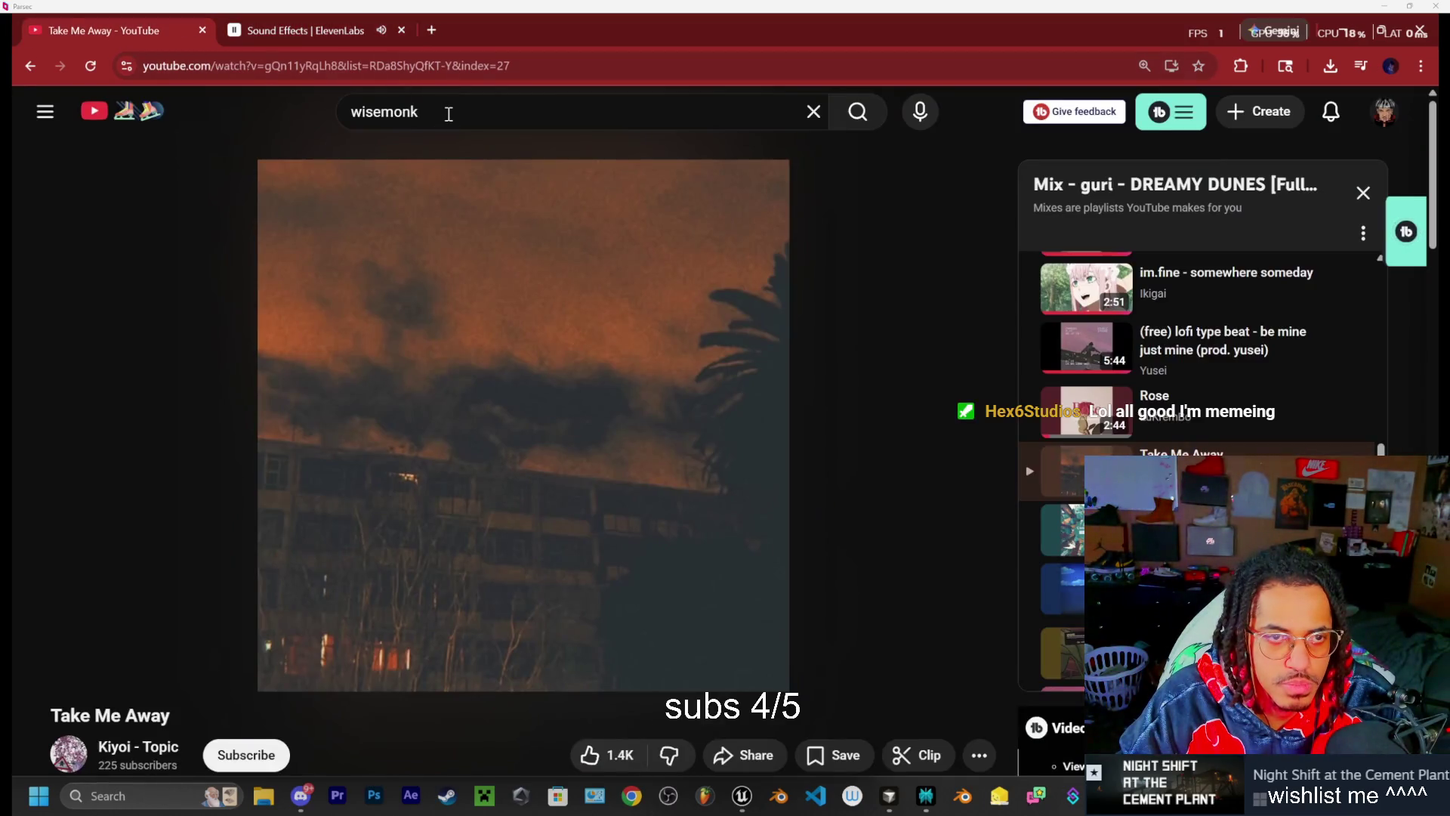
Load youtube.com in a new tab and pause the autoplaying conveyor belt video
{"action": "left_click", "coordinate": [436, 27]}
{"action": "type", "text": "youtube.com"}
{"action": "key", "text": "Return"}
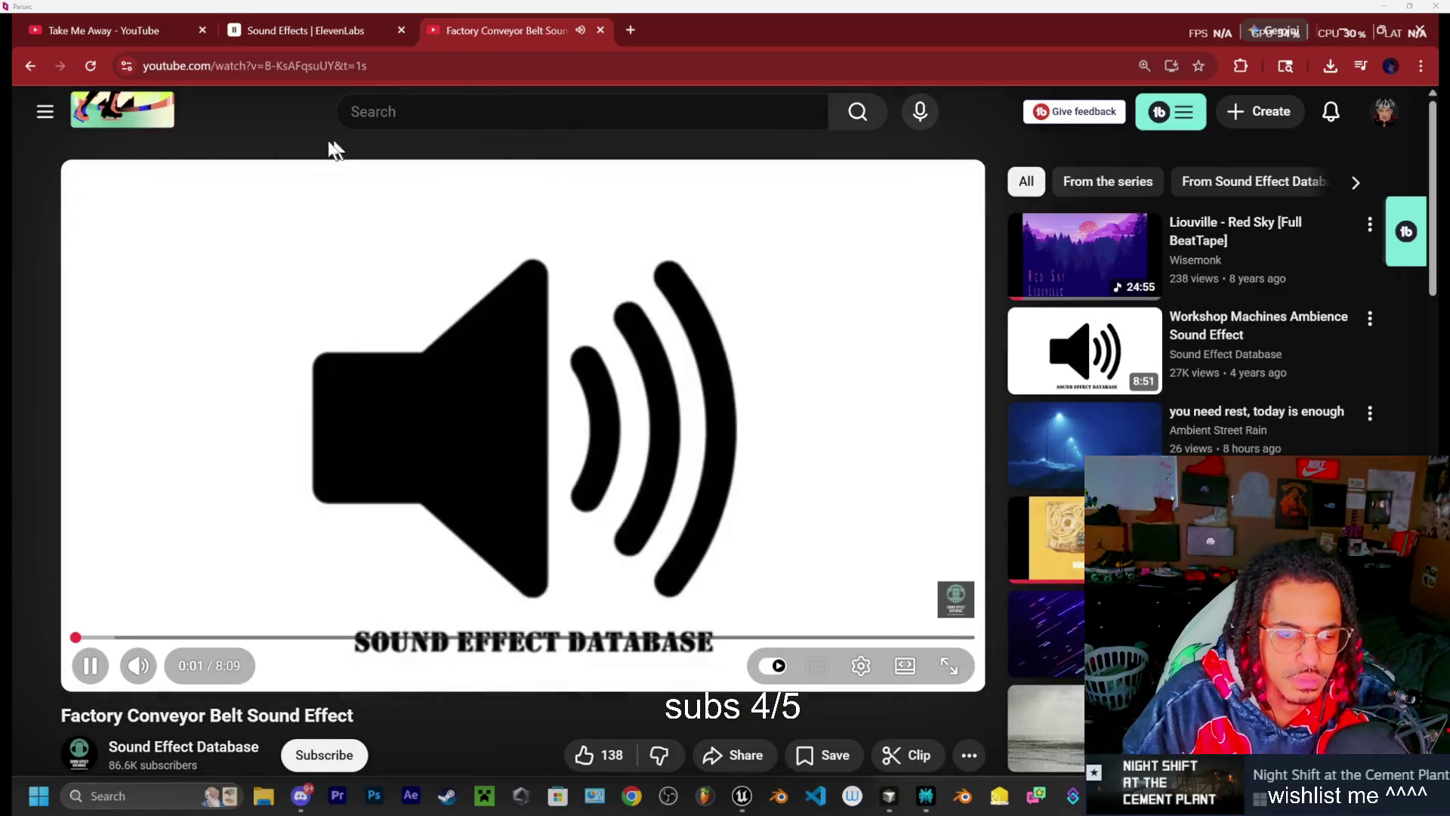
{"action": "left_click", "coordinate": [323, 252]}
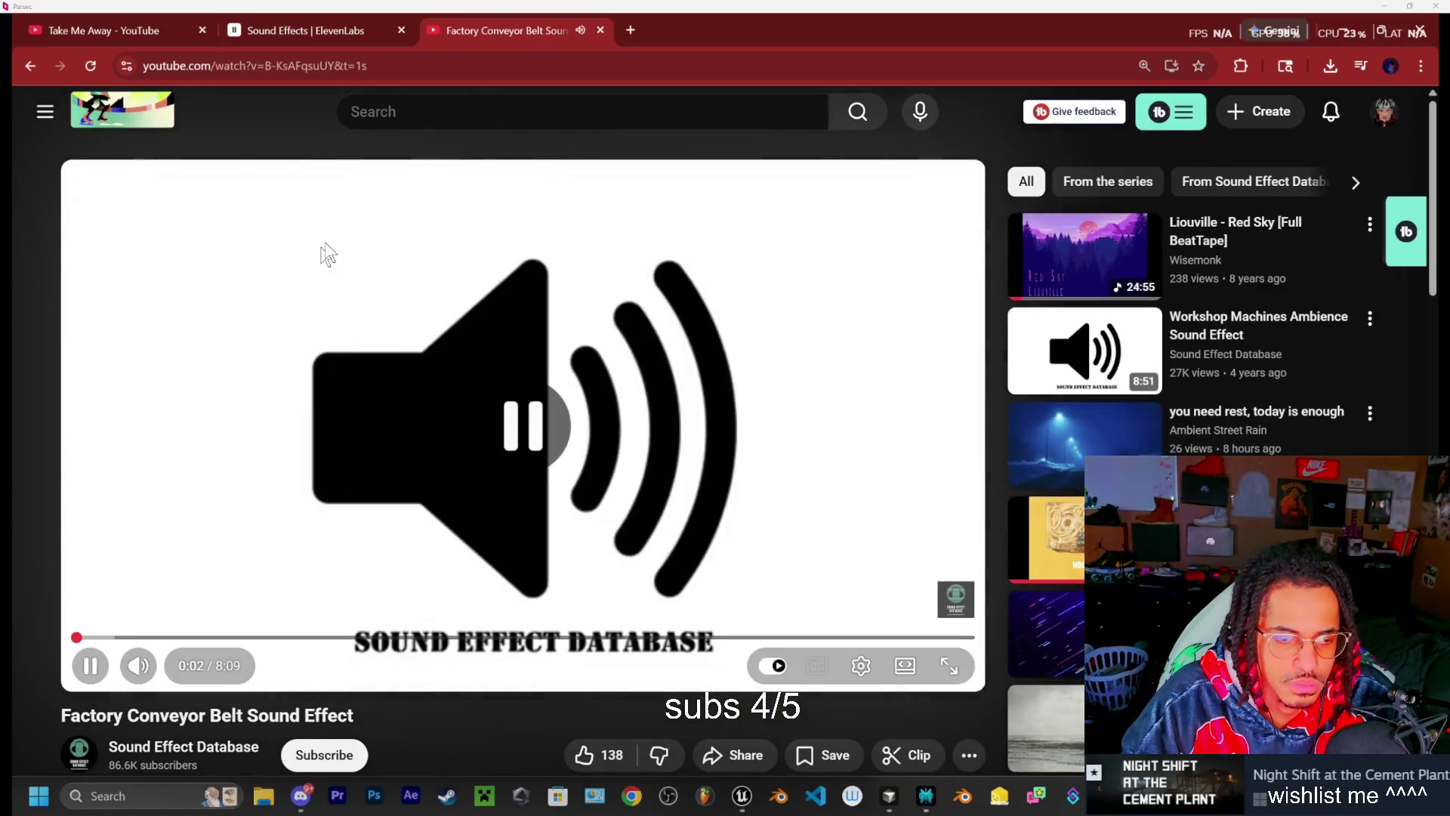
Search YouTube for 'city power outage' and view the city power cut at night Short
{"action": "left_click", "coordinate": [392, 114]}
{"action": "type", "text": "city "}
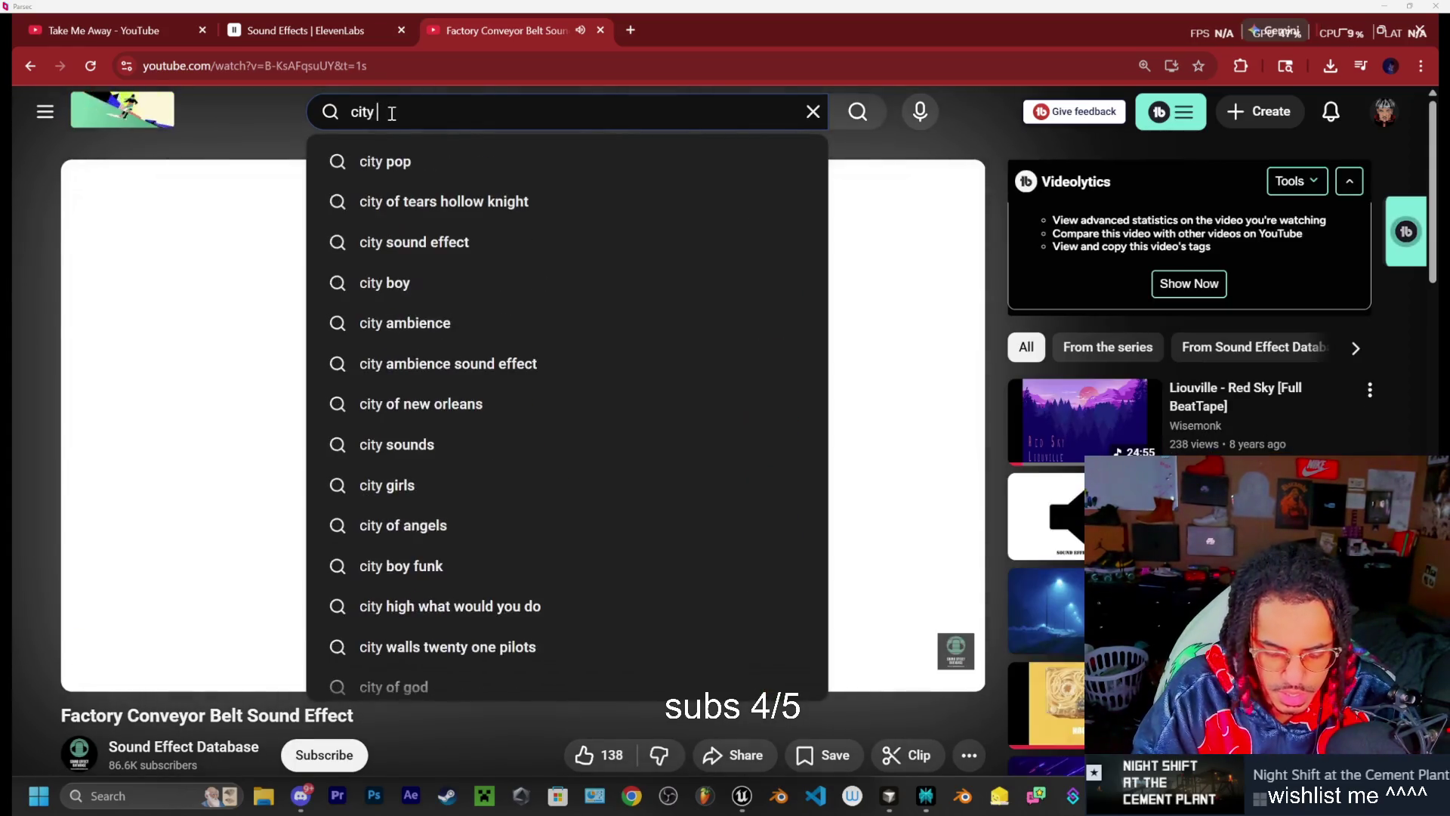
{"action": "type", "text": "power o"}
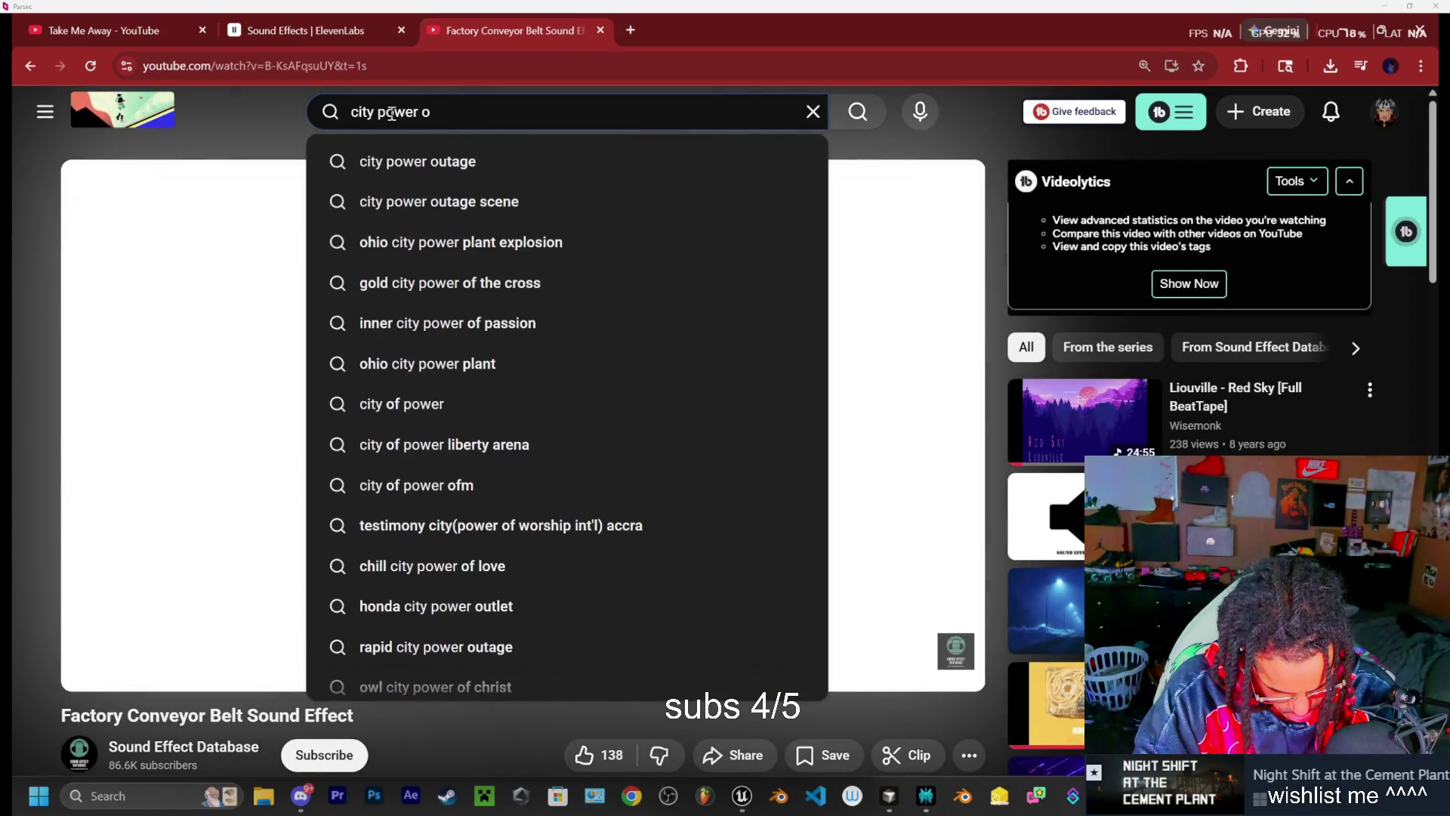
{"action": "type", "text": "utage"}
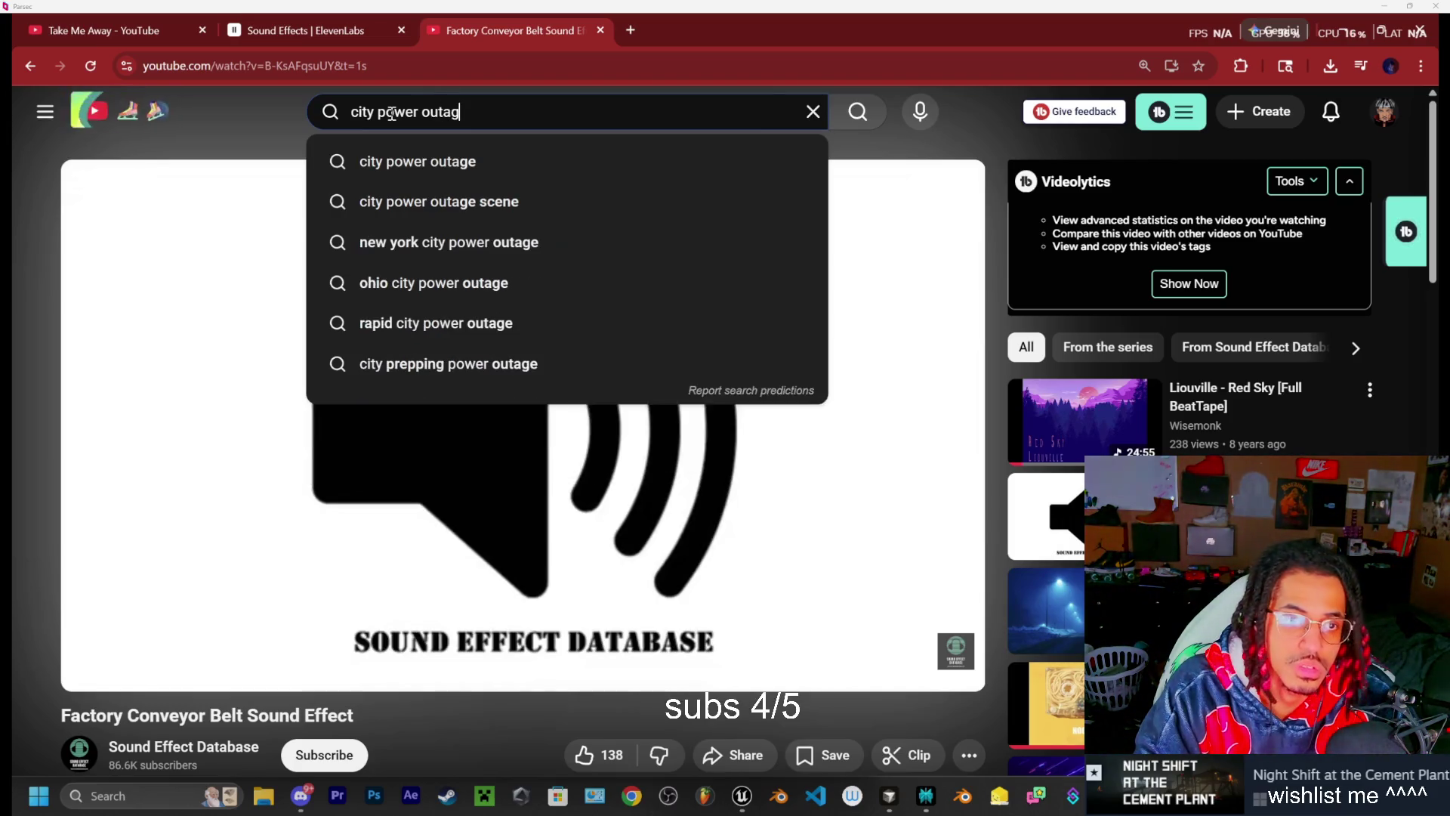
{"action": "key", "text": "Return"}
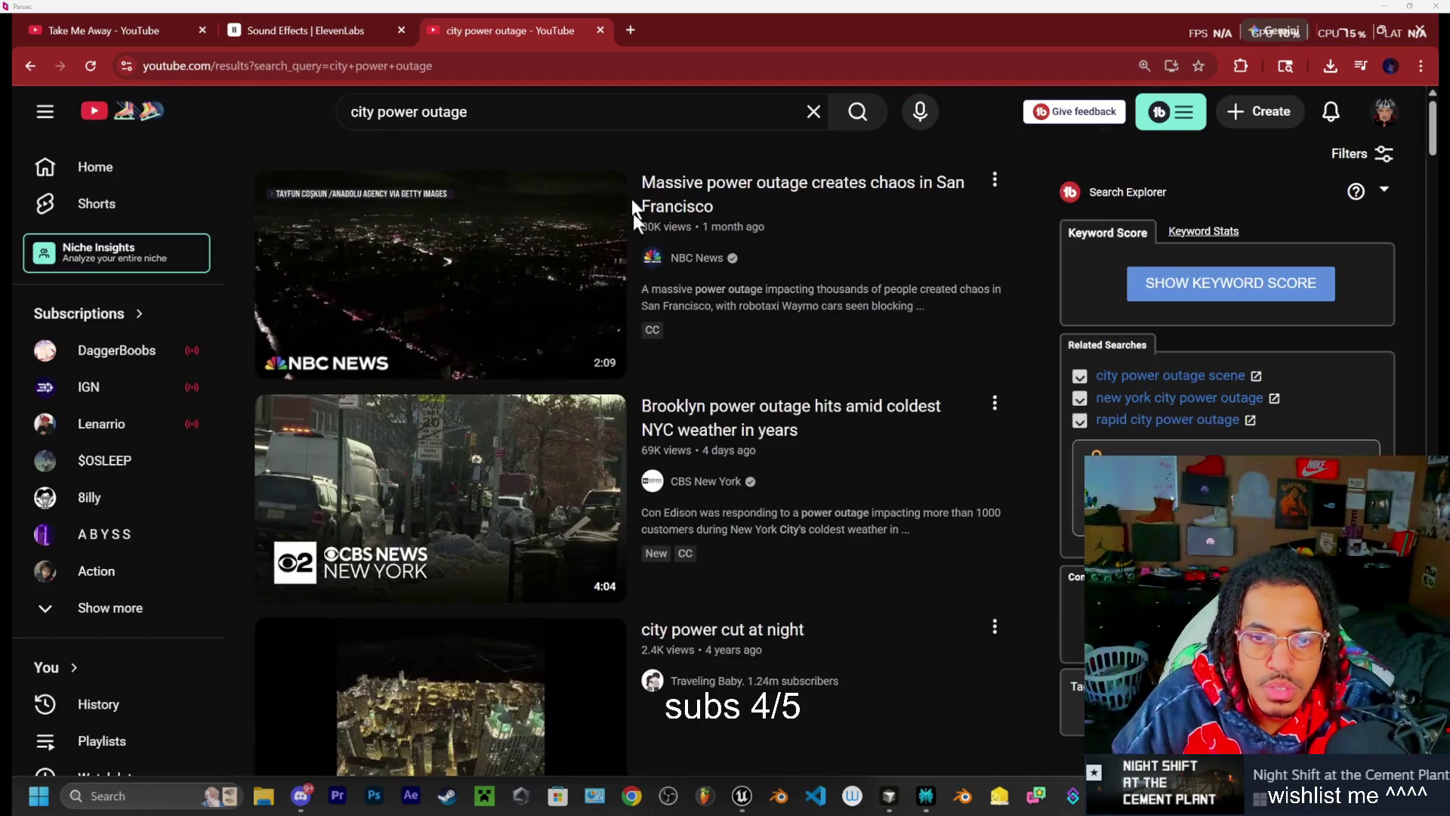
{"action": "left_click", "coordinate": [506, 109]}
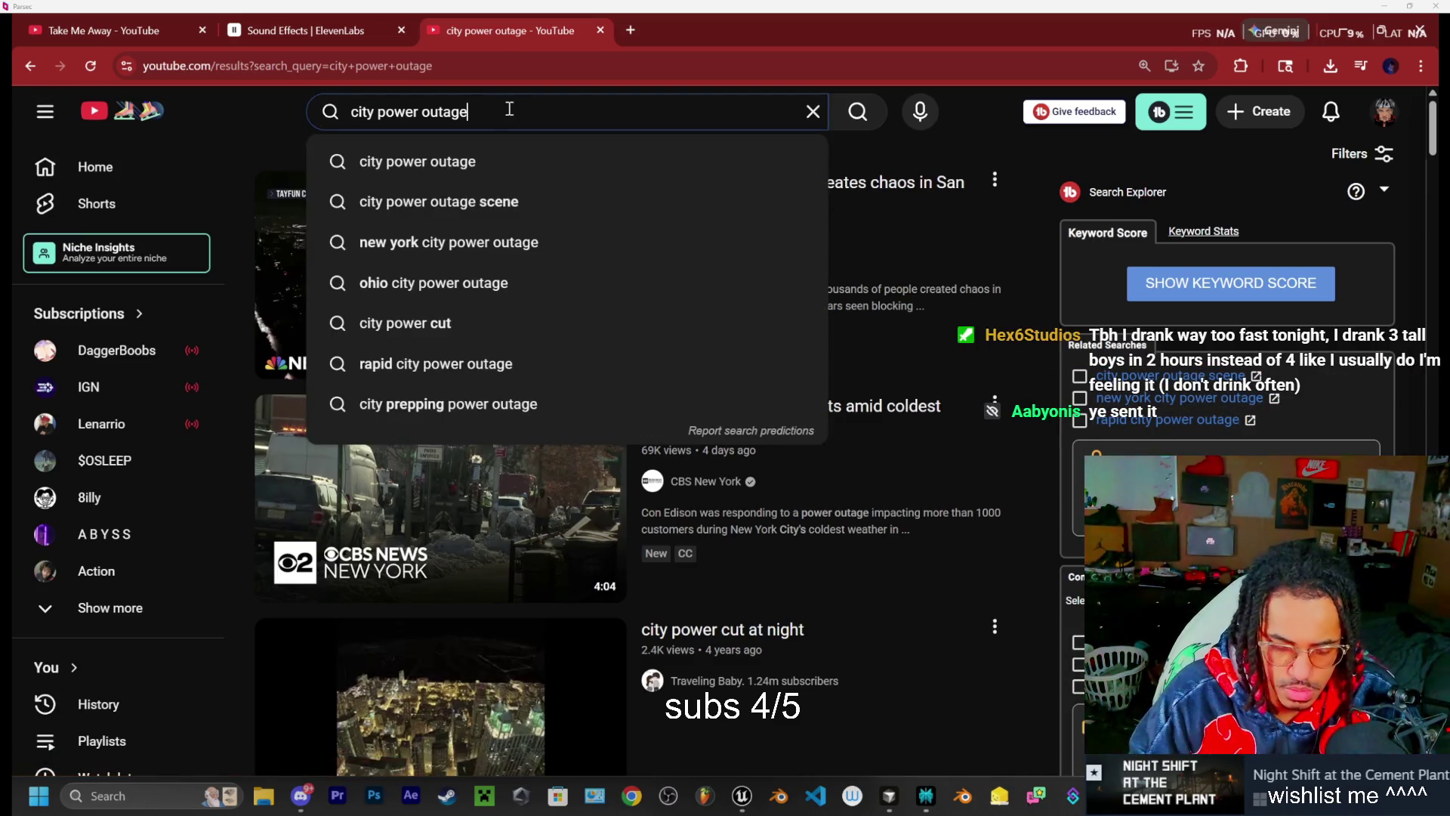
{"action": "scroll", "coordinate": [354, 302], "scroll_direction": "down", "scroll_amount": 3}
{"action": "left_click", "coordinate": [361, 461]}
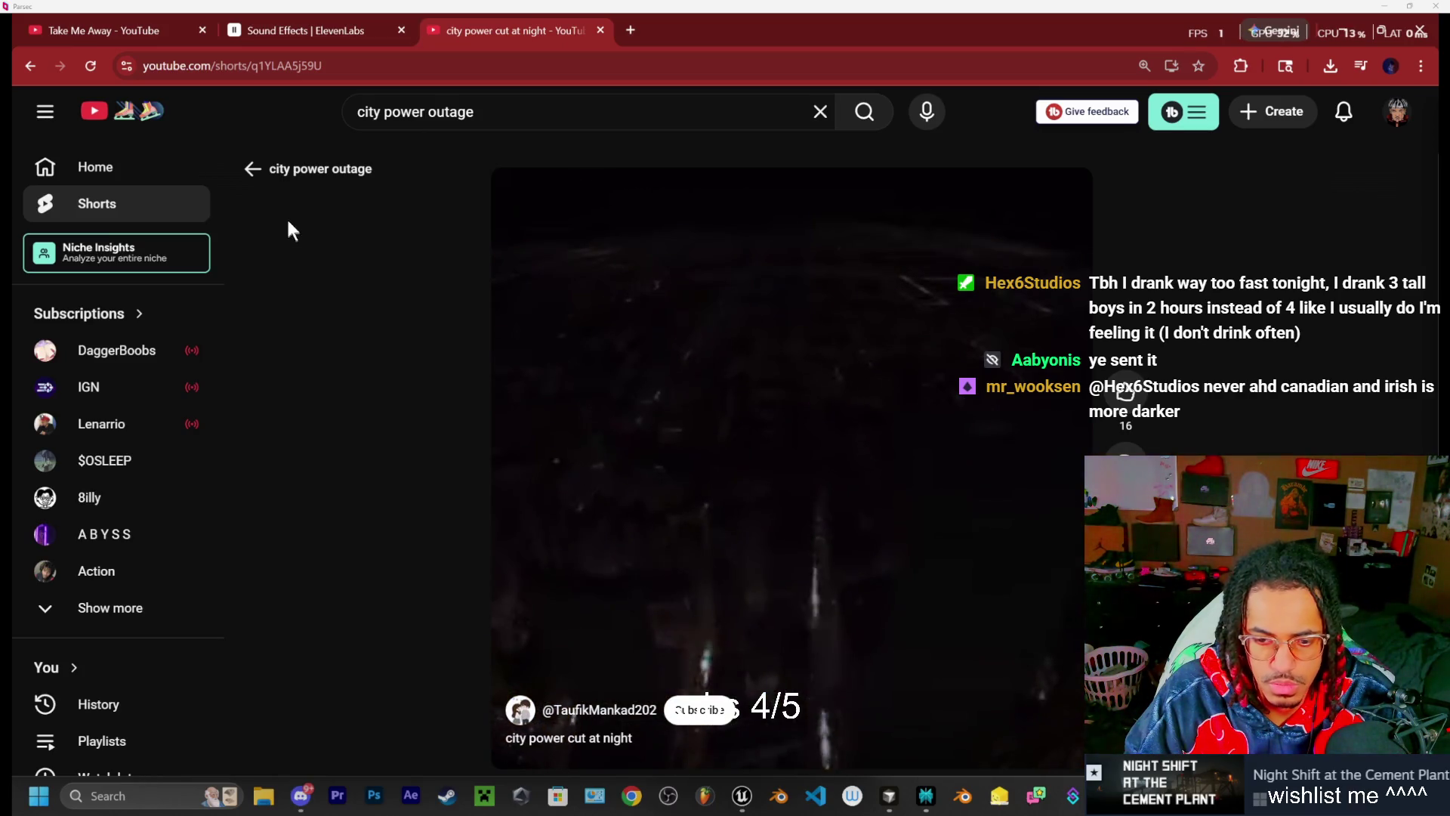
{"action": "left_click", "coordinate": [28, 68]}
{"action": "left_click", "coordinate": [499, 112]}
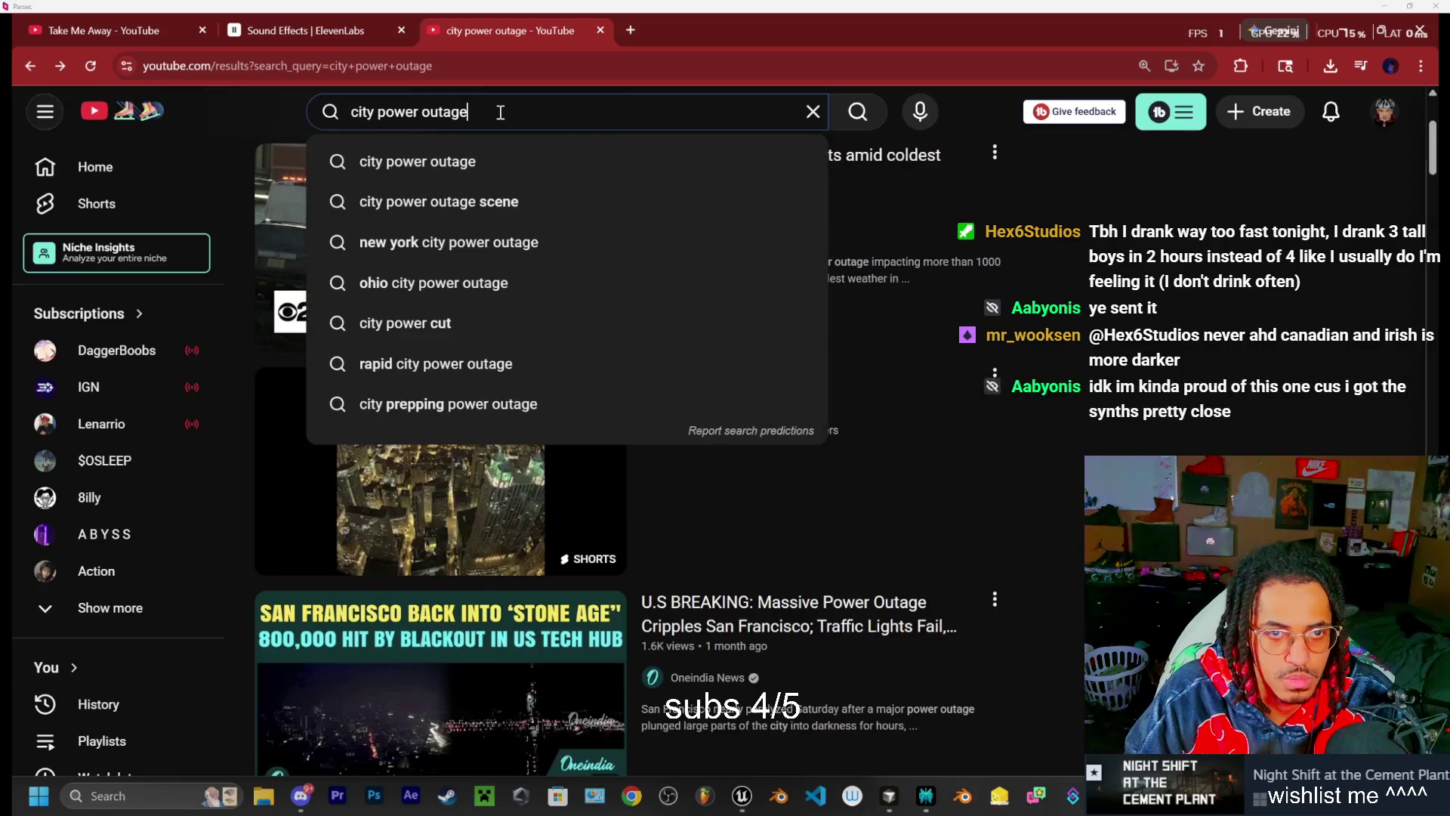
Search 'city power outage sound effect' and sample the Power Outage Effect and Electrical Malfunction videos
{"action": "type", "text": " sound effect"}
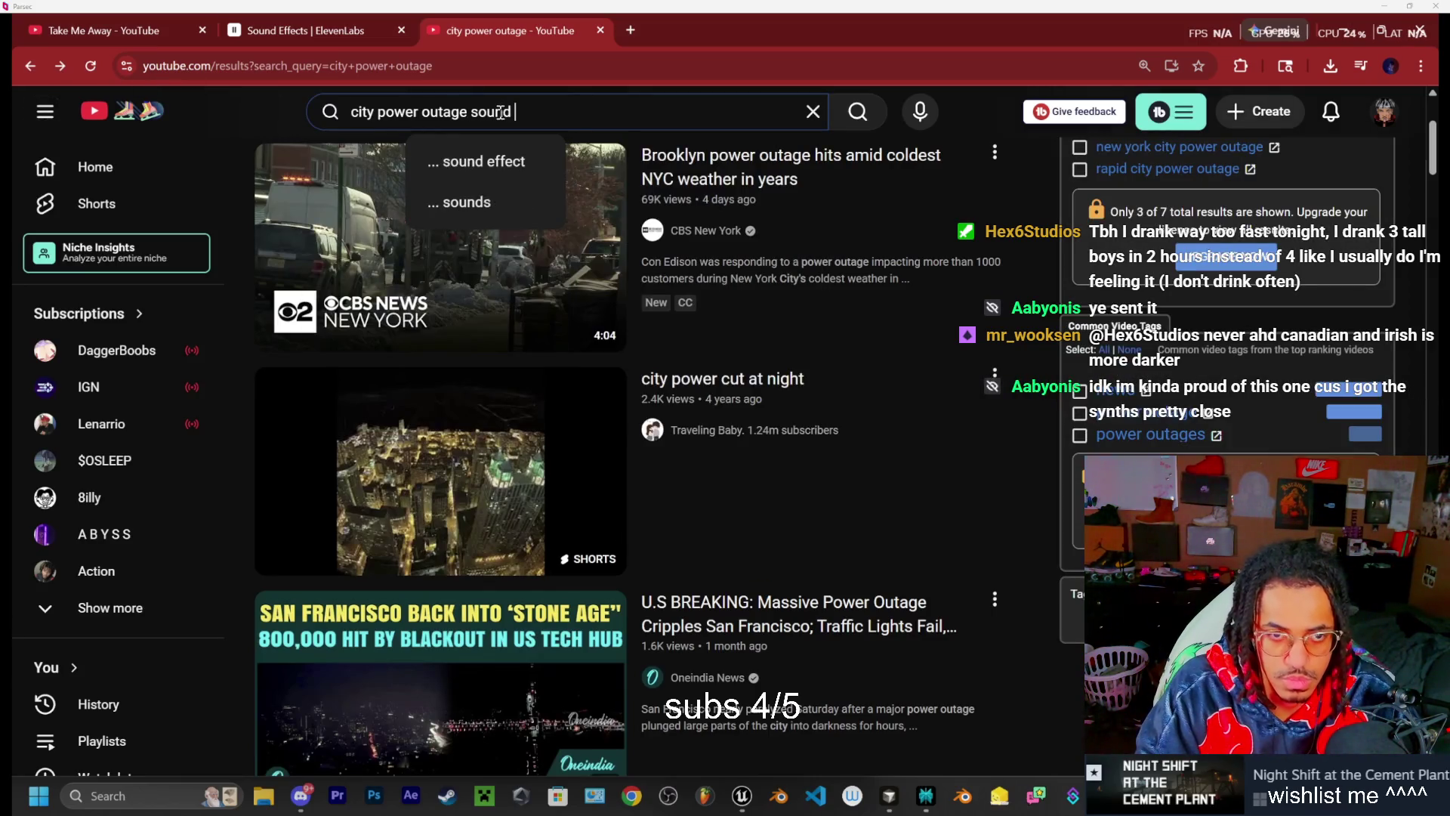
{"action": "key", "text": "Return"}
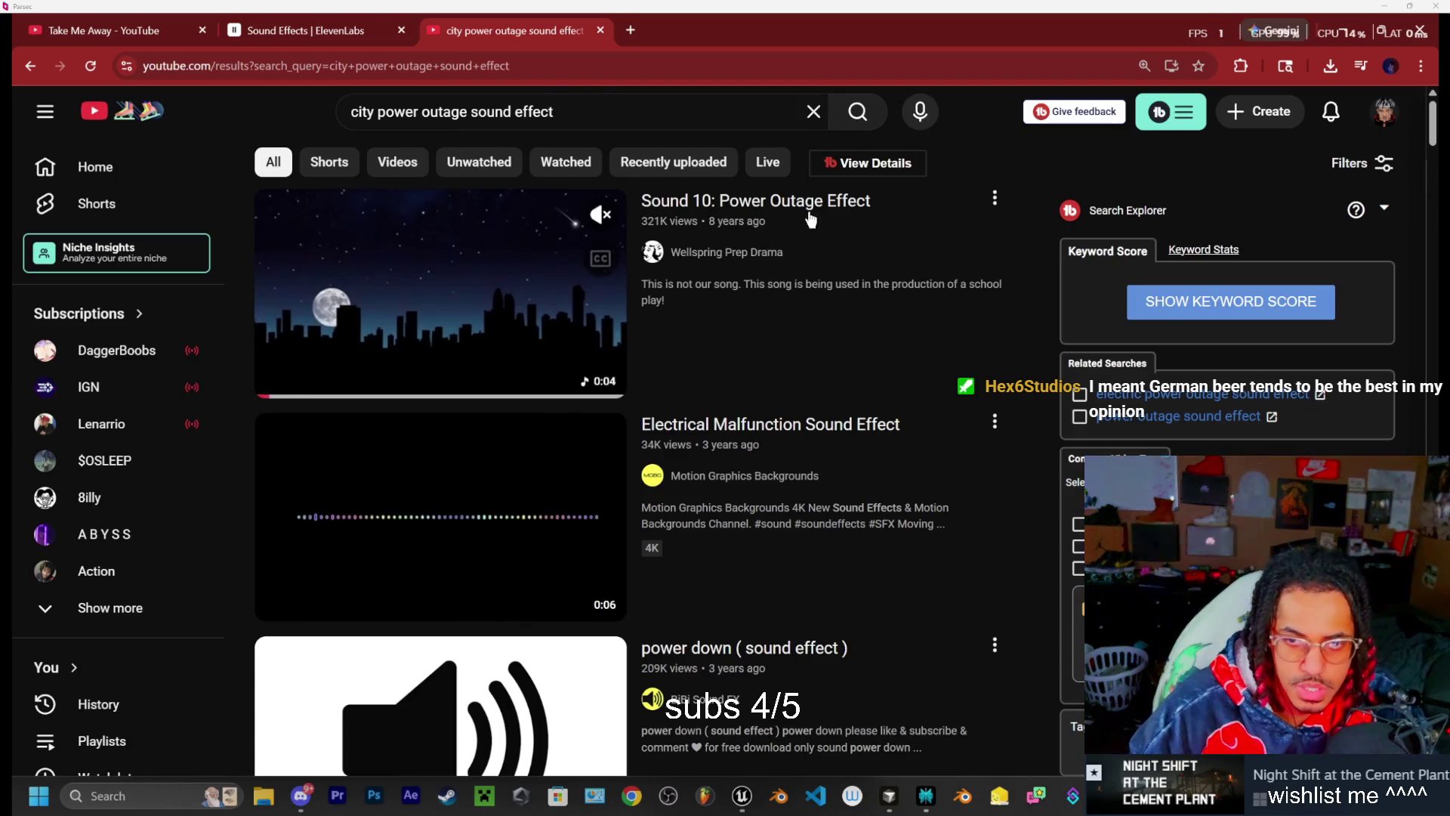
{"action": "left_click", "coordinate": [565, 366]}
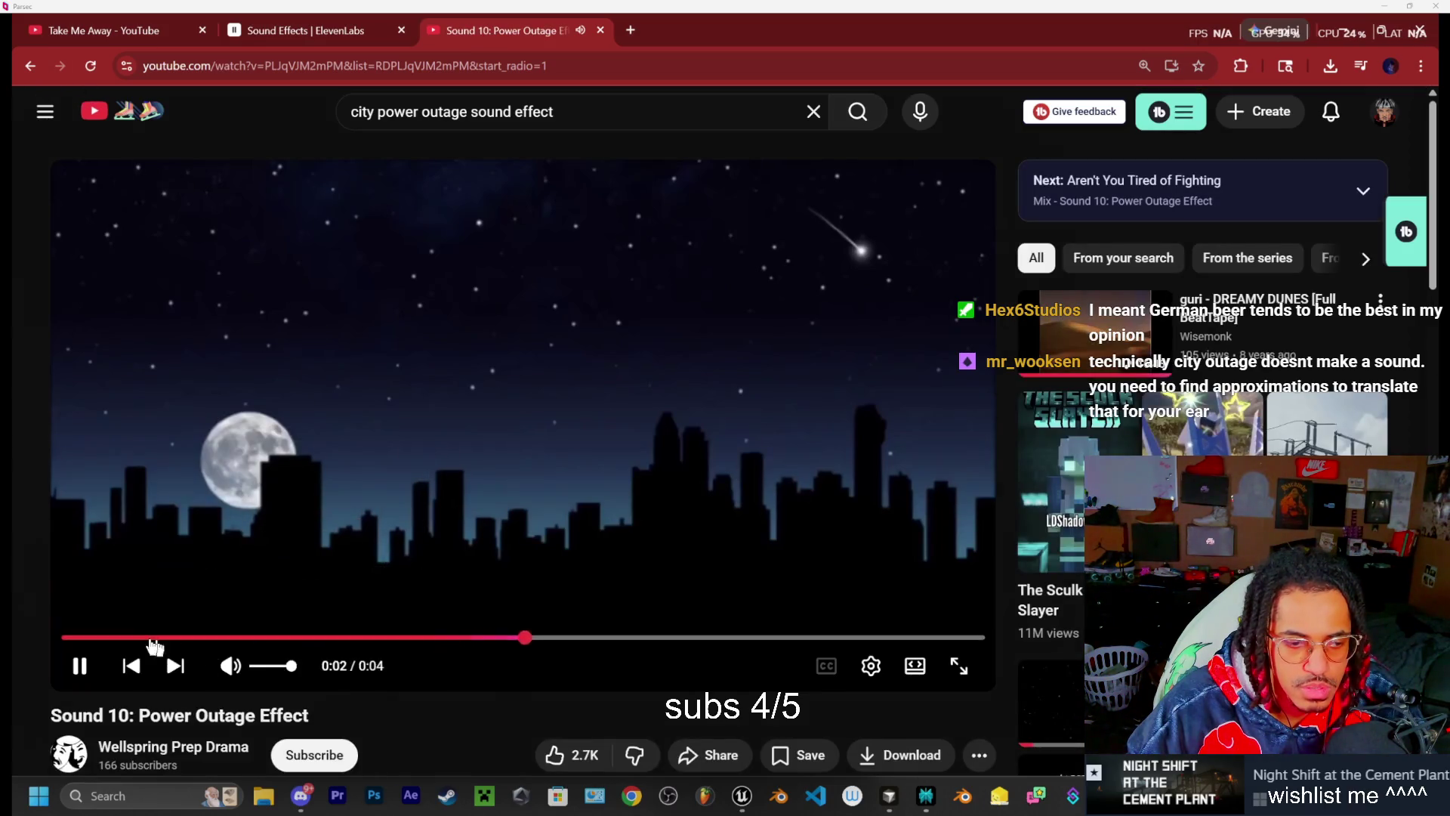
{"action": "left_click", "coordinate": [83, 631]}
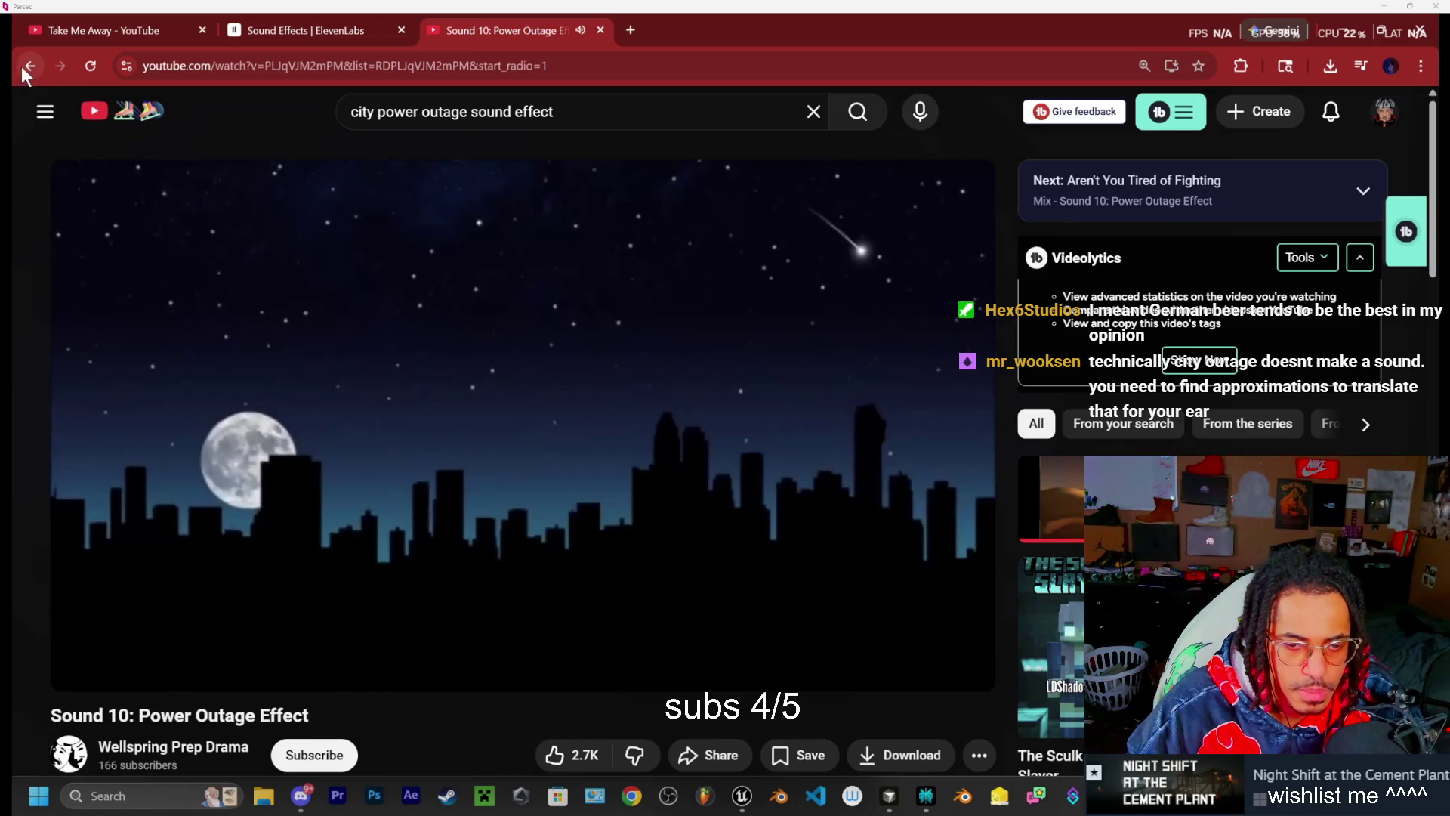
{"action": "left_click", "coordinate": [23, 66]}
{"action": "scroll", "coordinate": [586, 390], "scroll_direction": "down", "scroll_amount": 1}
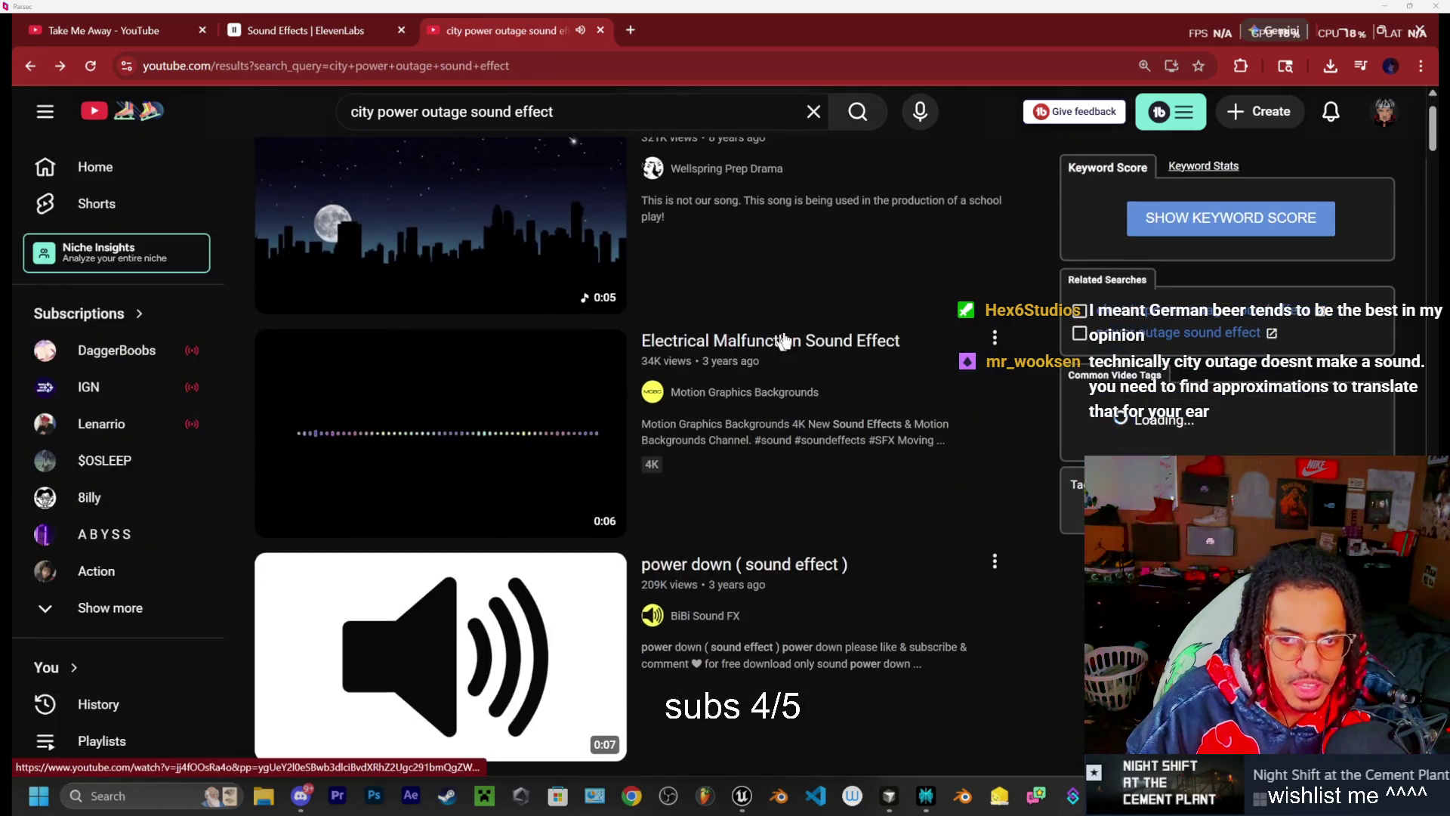
{"action": "left_click", "coordinate": [404, 432]}
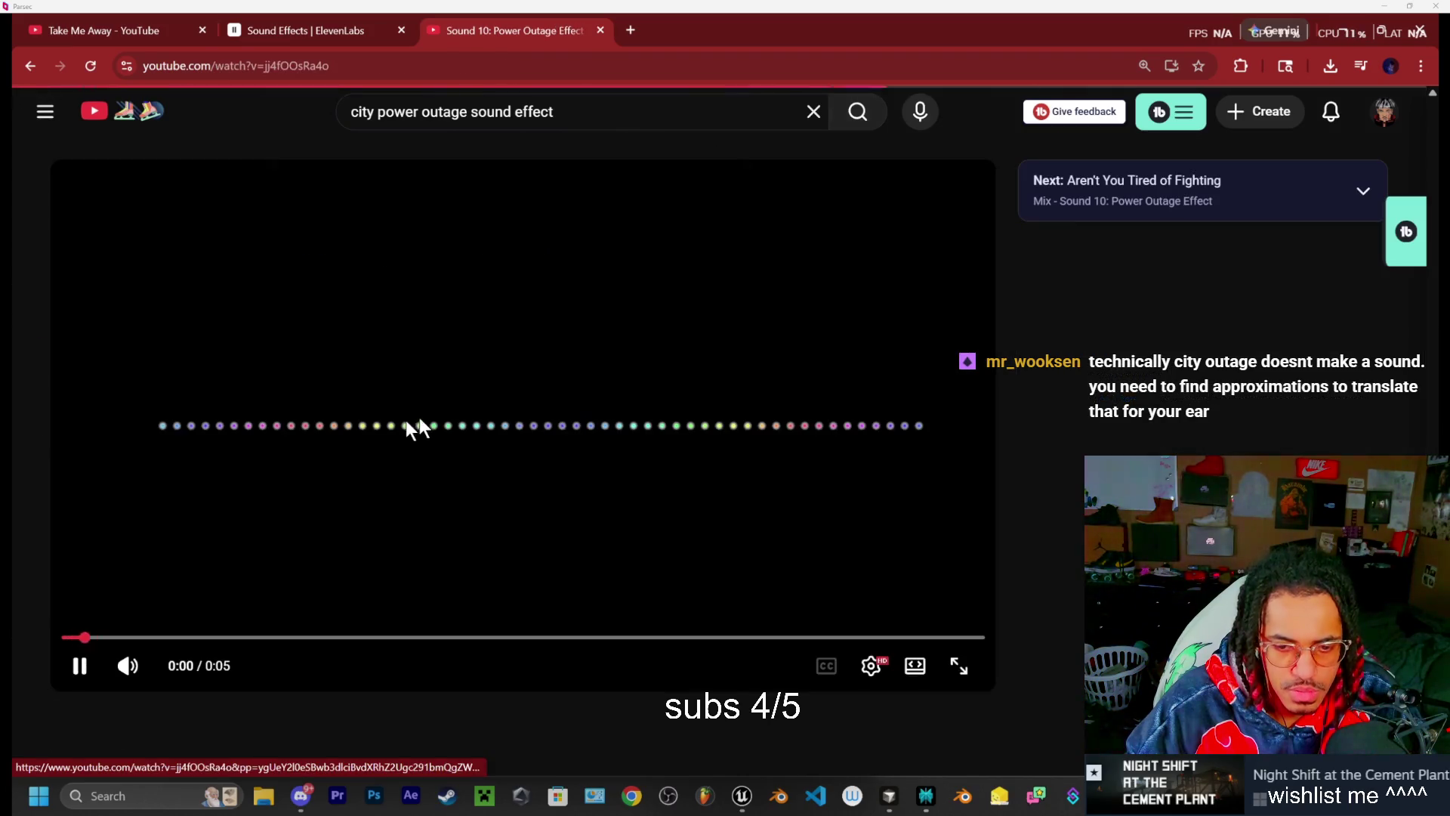
{"action": "left_click", "coordinate": [30, 66]}
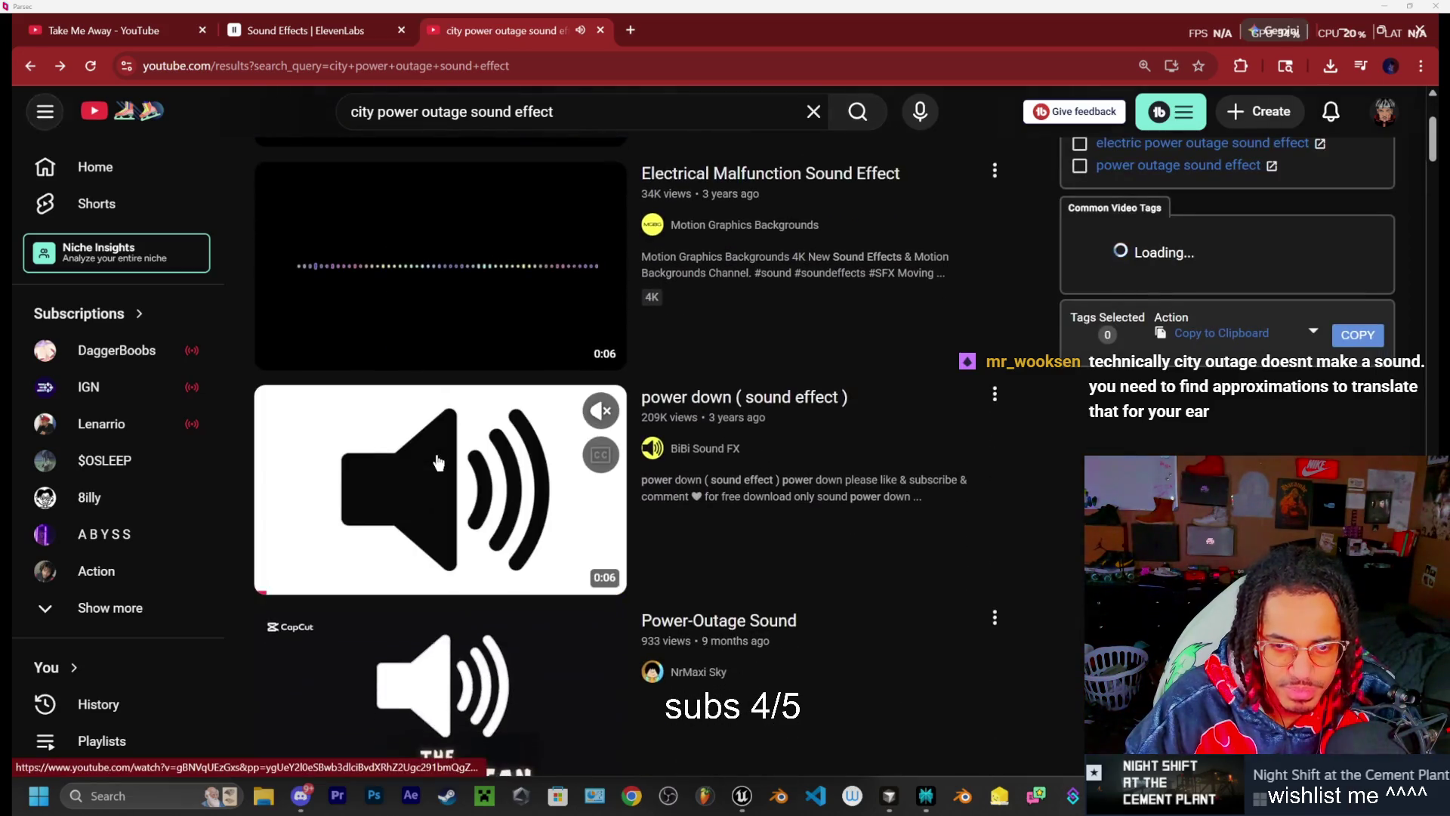
Sample the power down, Power-Outage Sound, Power Down Sound effect and spaceship power-down videos
{"action": "left_click", "coordinate": [439, 462]}
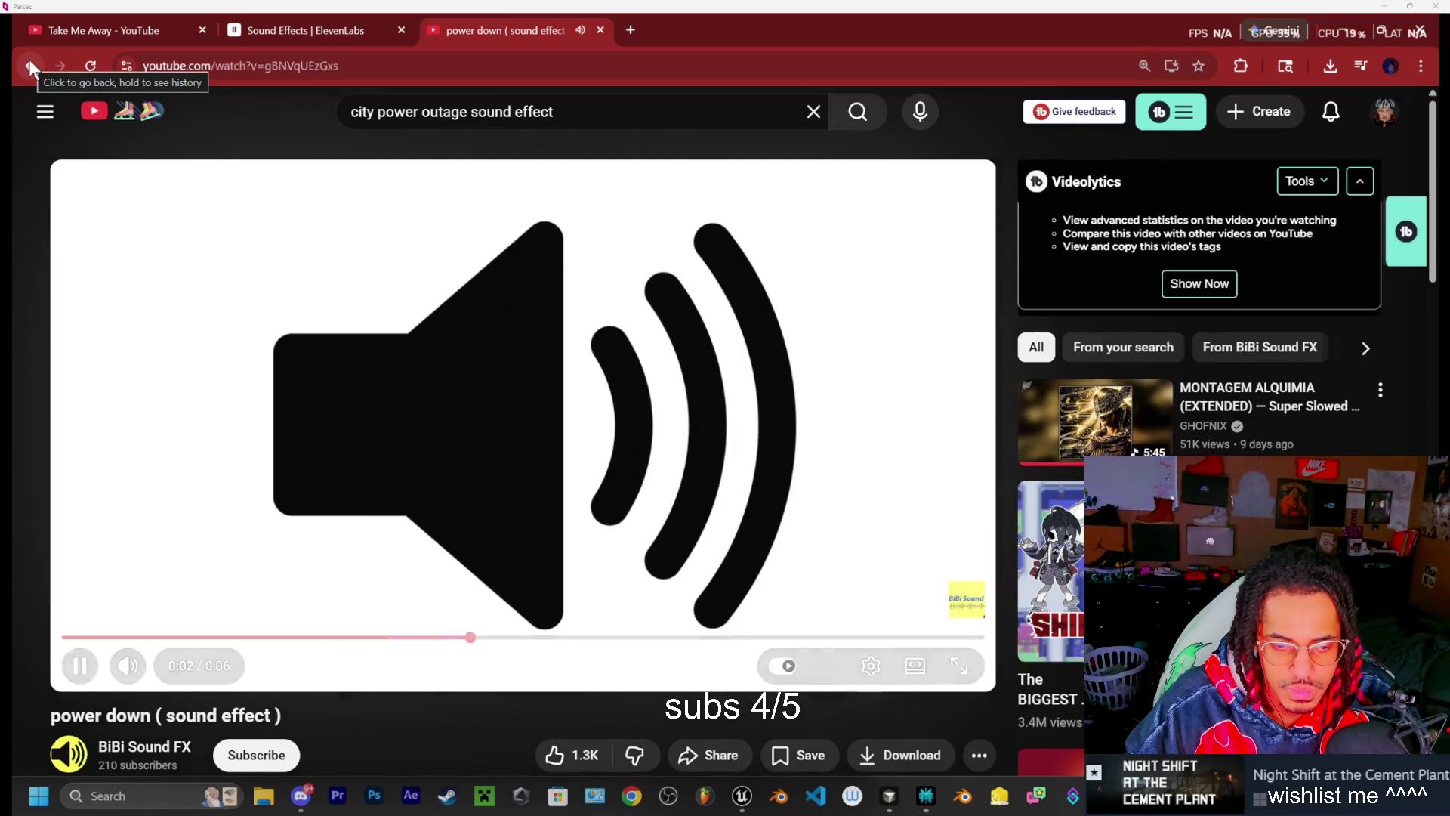
{"action": "left_click", "coordinate": [29, 61]}
{"action": "scroll", "coordinate": [319, 355], "scroll_direction": "down", "scroll_amount": 3}
{"action": "left_click", "coordinate": [453, 469]}
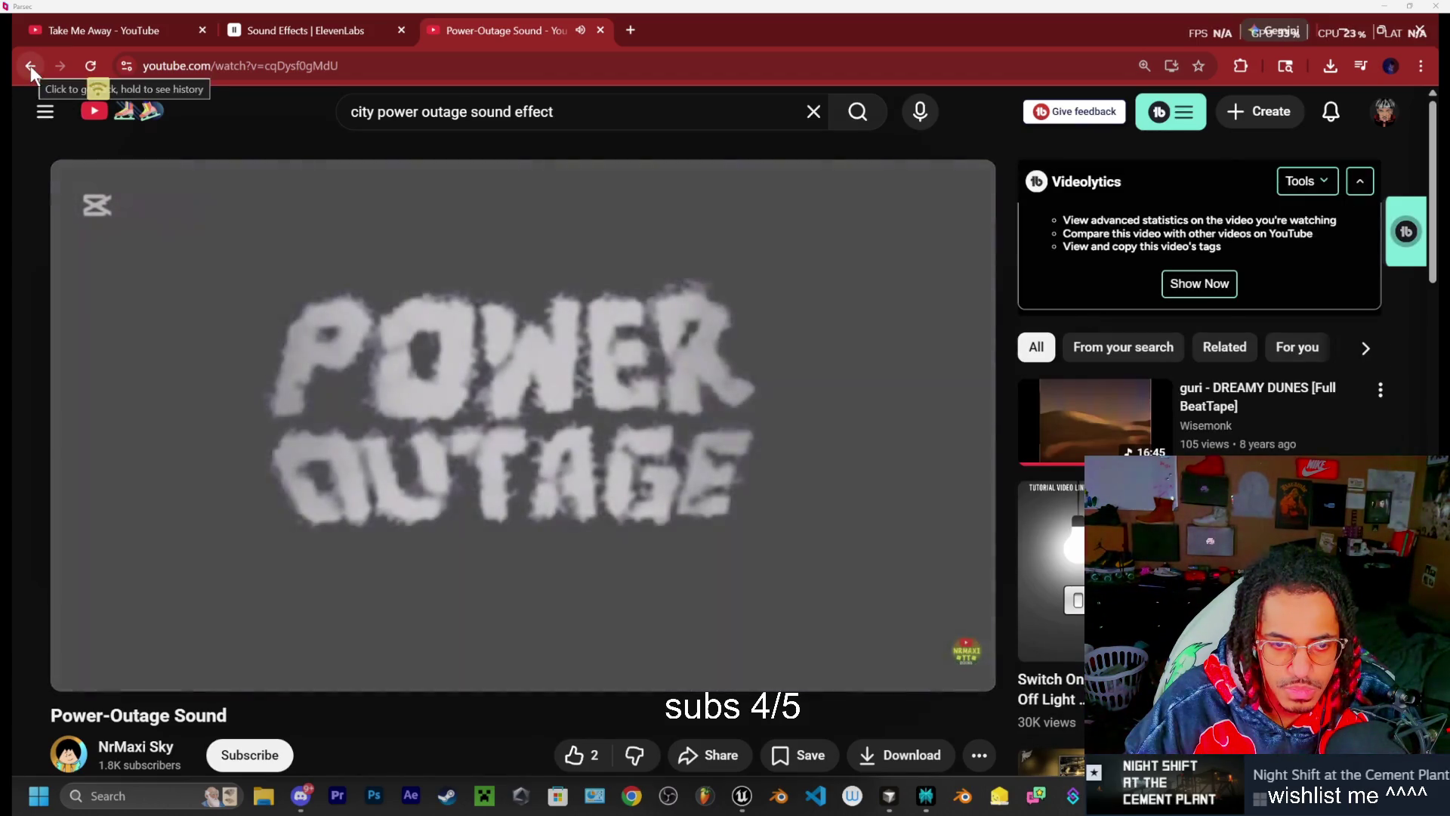
{"action": "left_click", "coordinate": [31, 65]}
{"action": "scroll", "coordinate": [340, 363], "scroll_direction": "down", "scroll_amount": 3}
{"action": "left_click", "coordinate": [342, 356]}
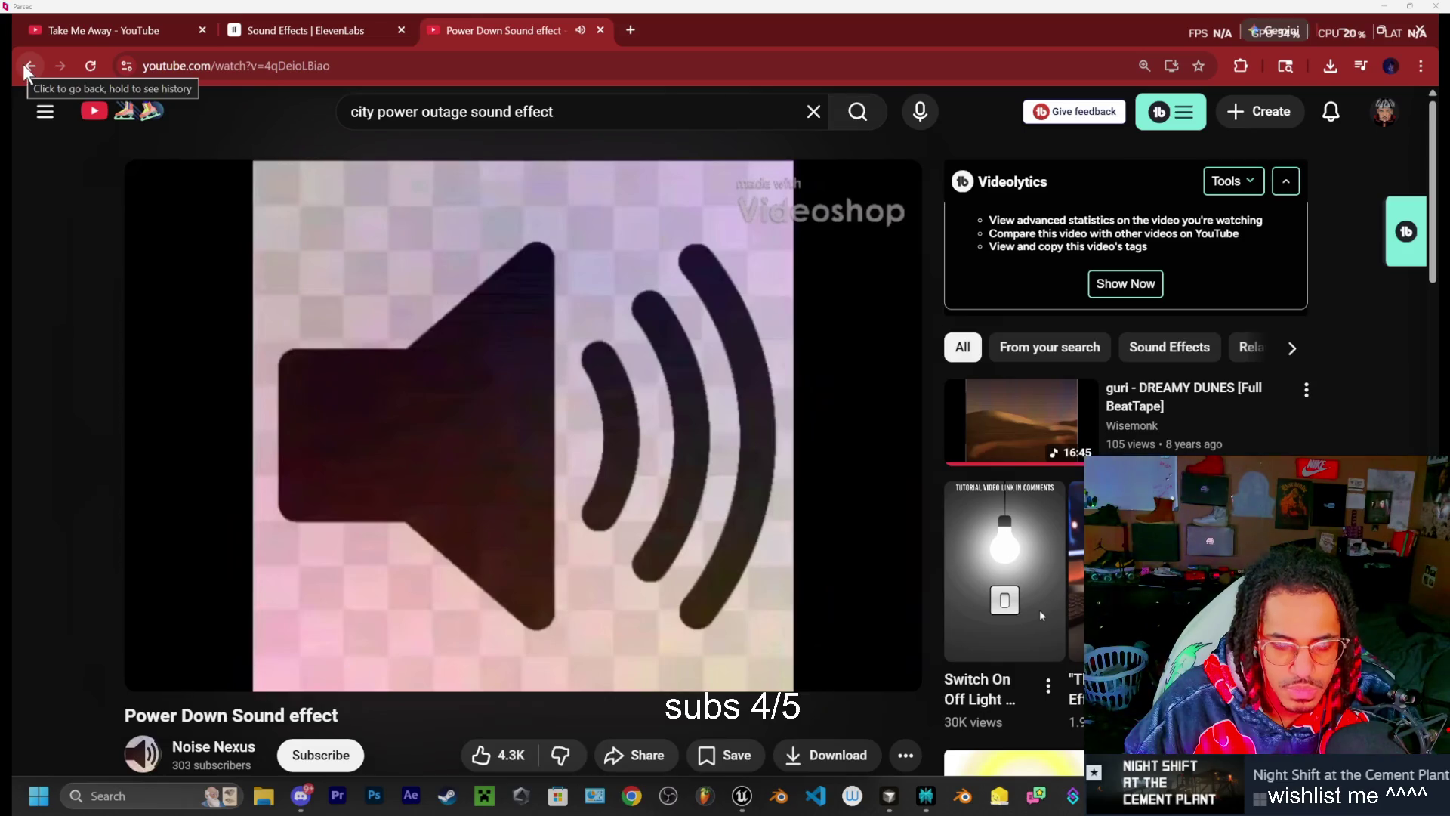
{"action": "left_click", "coordinate": [24, 64]}
{"action": "scroll", "coordinate": [386, 450], "scroll_direction": "down", "scroll_amount": 2}
{"action": "left_click", "coordinate": [385, 436]}
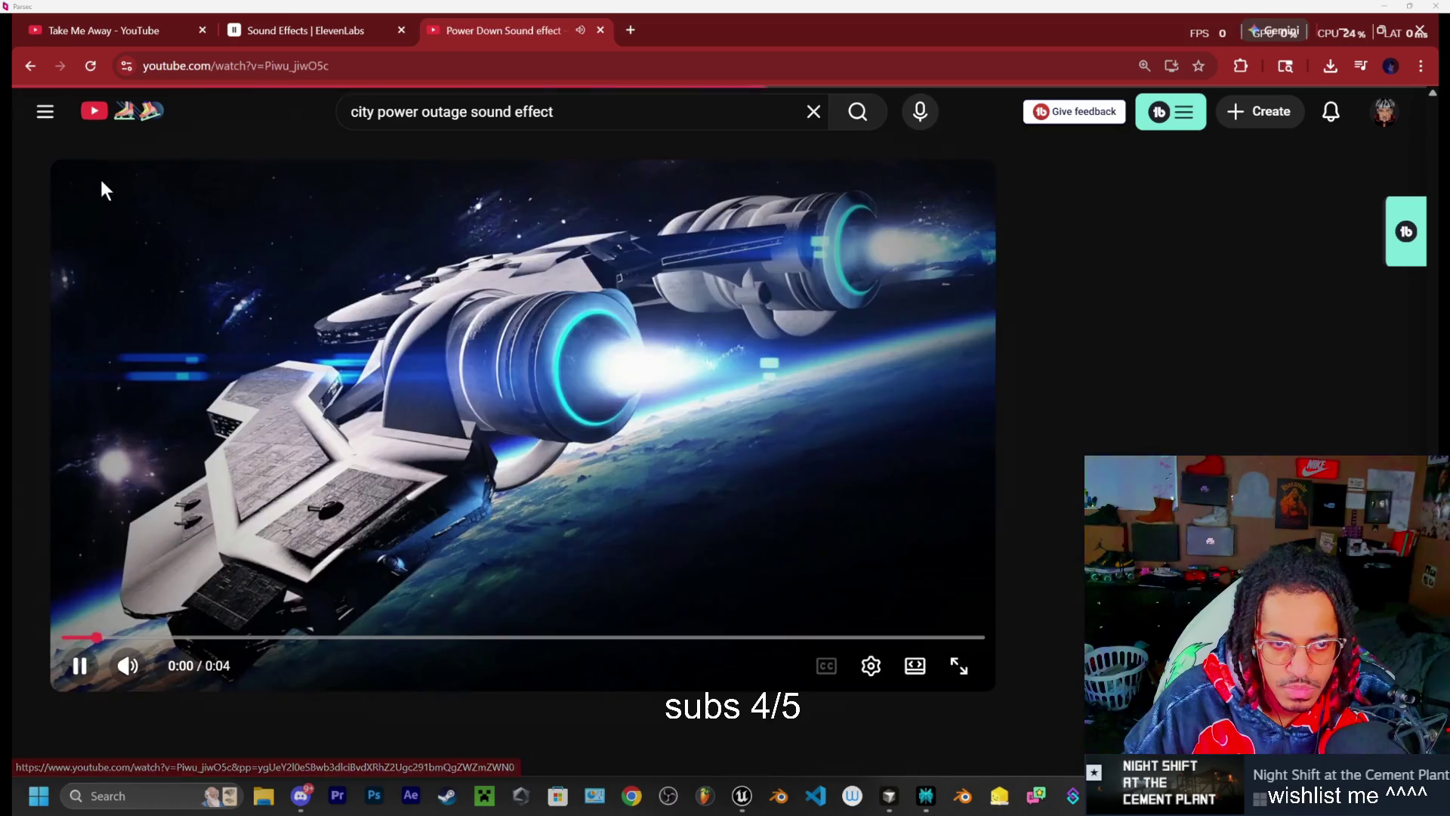
Sample the FNAF Power Outage and Power Down 1 - Free Sound Effect videos
{"action": "left_click", "coordinate": [30, 65]}
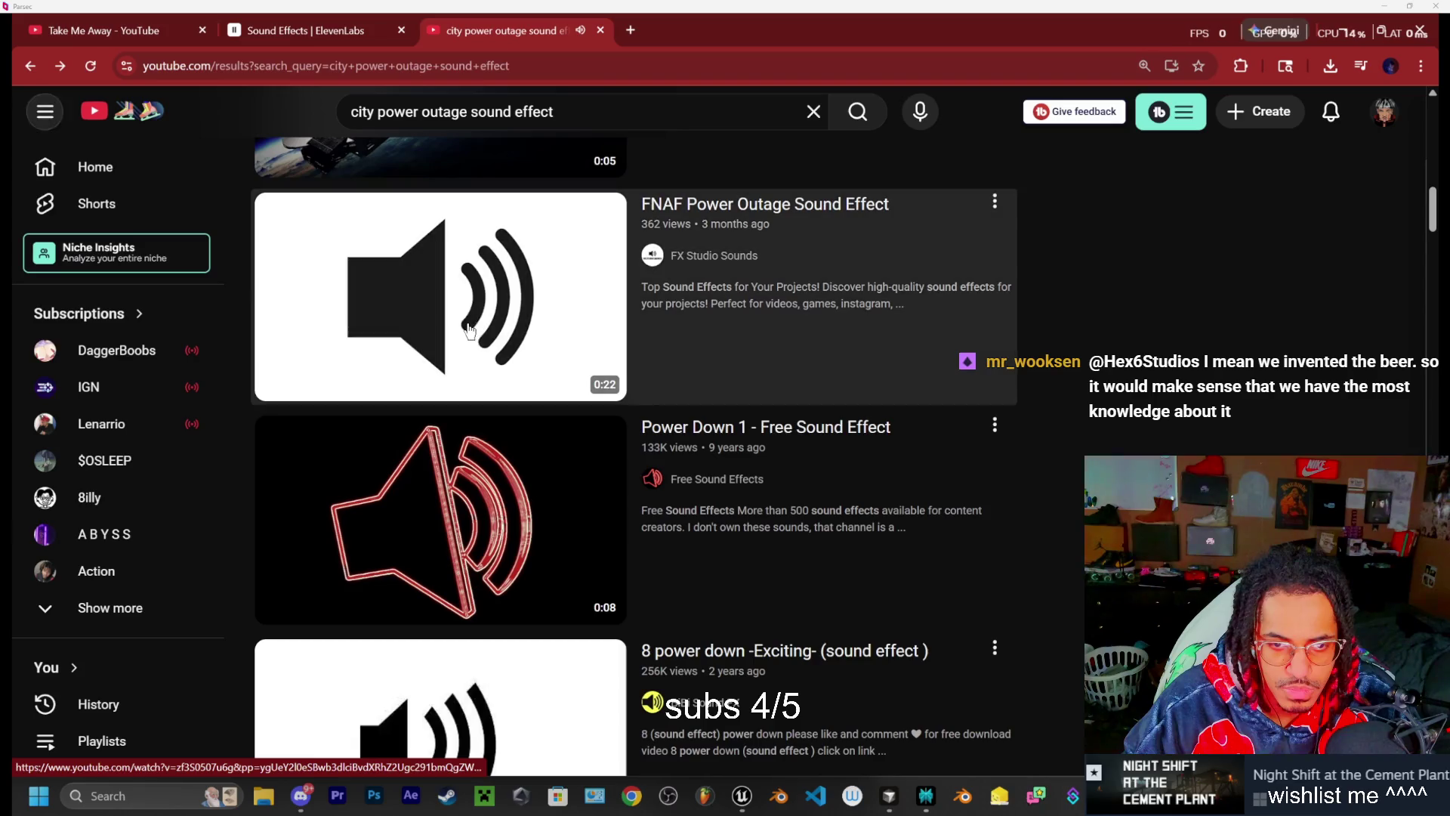
{"action": "left_click", "coordinate": [771, 218]}
{"action": "left_click", "coordinate": [27, 68]}
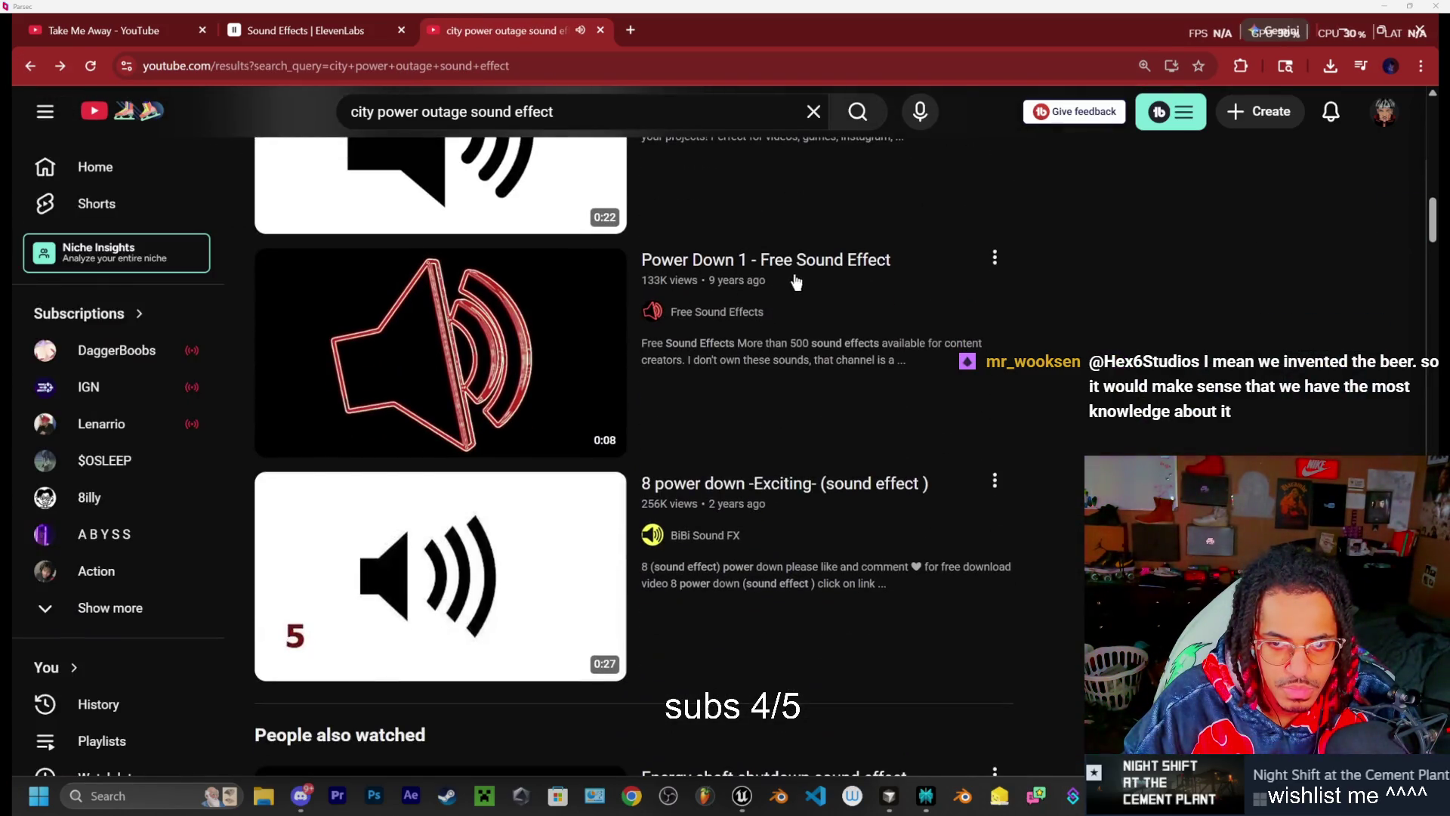
{"action": "left_click", "coordinate": [380, 363]}
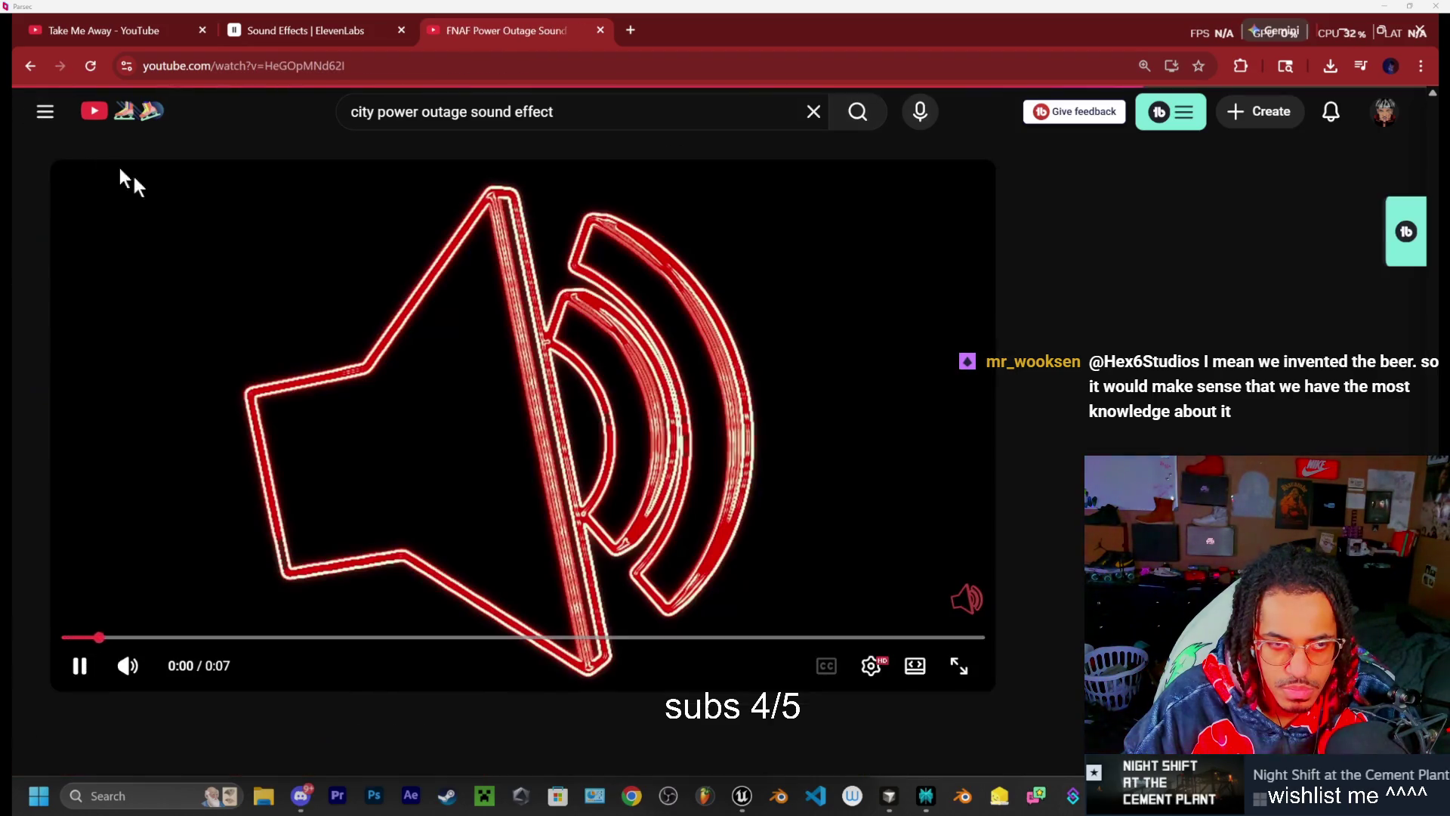
{"action": "left_click", "coordinate": [27, 66]}
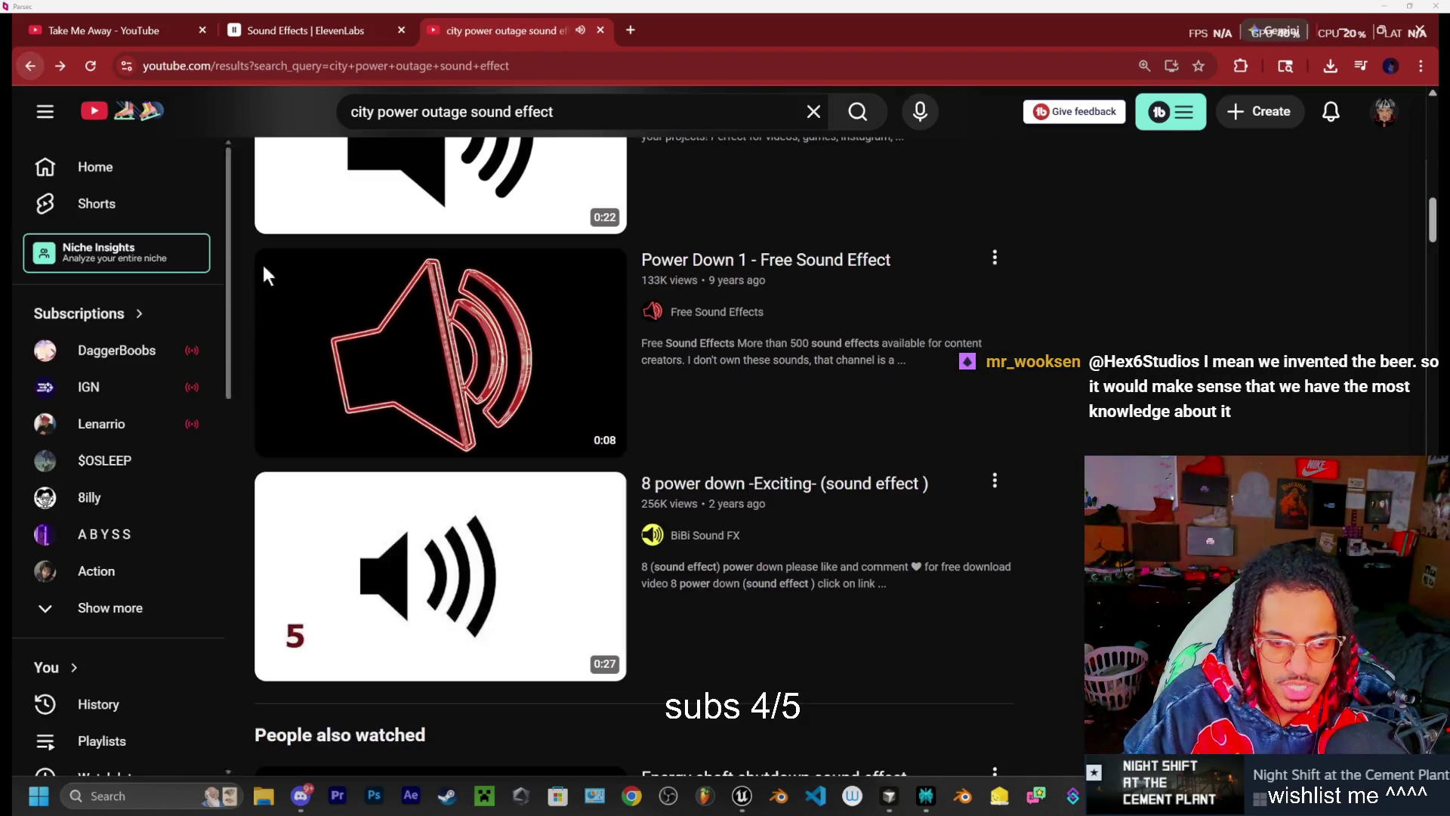
{"action": "scroll", "coordinate": [526, 438], "scroll_direction": "down", "scroll_amount": 2}
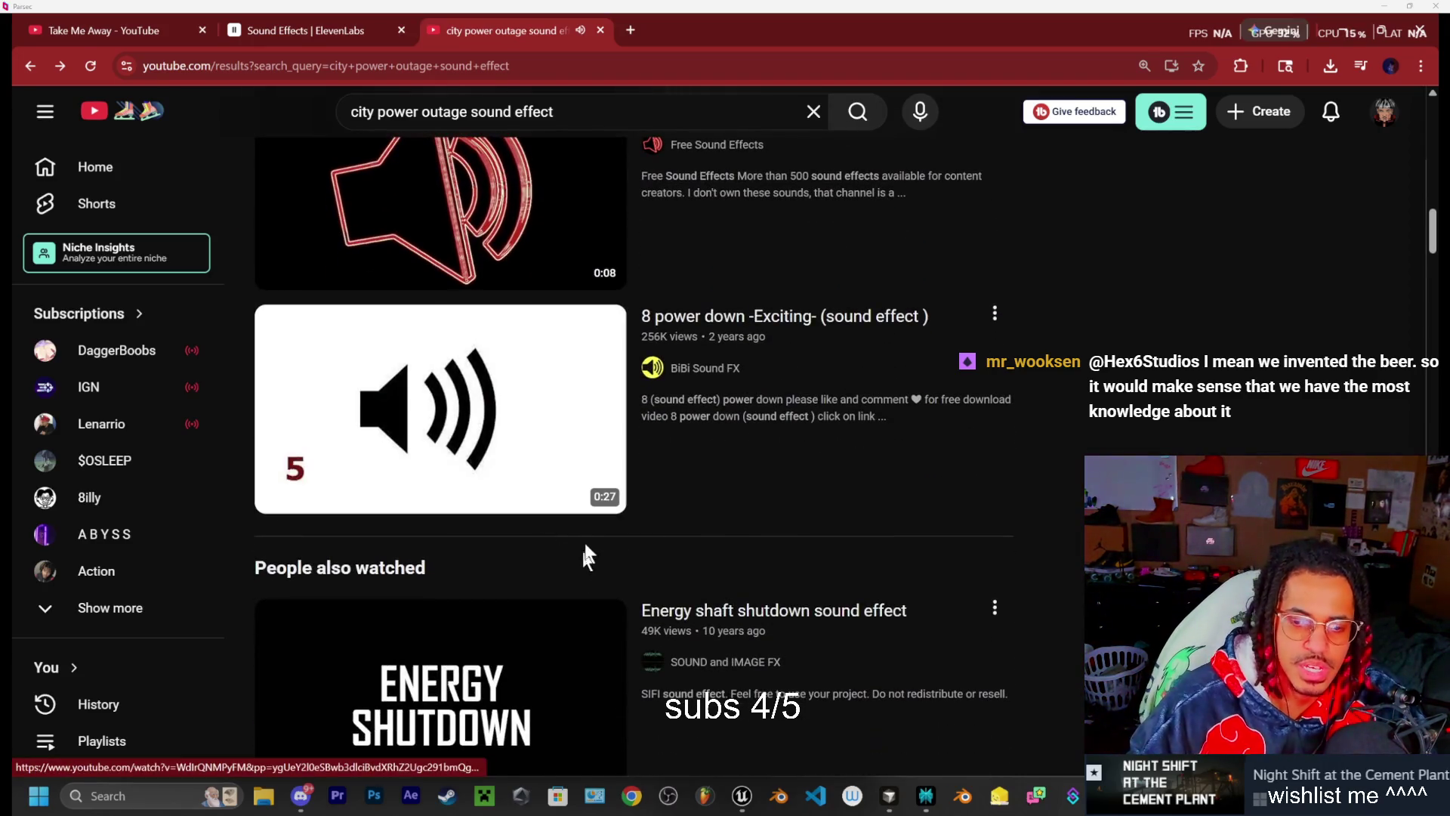
{"action": "scroll", "coordinate": [537, 544], "scroll_direction": "up", "scroll_amount": 3}
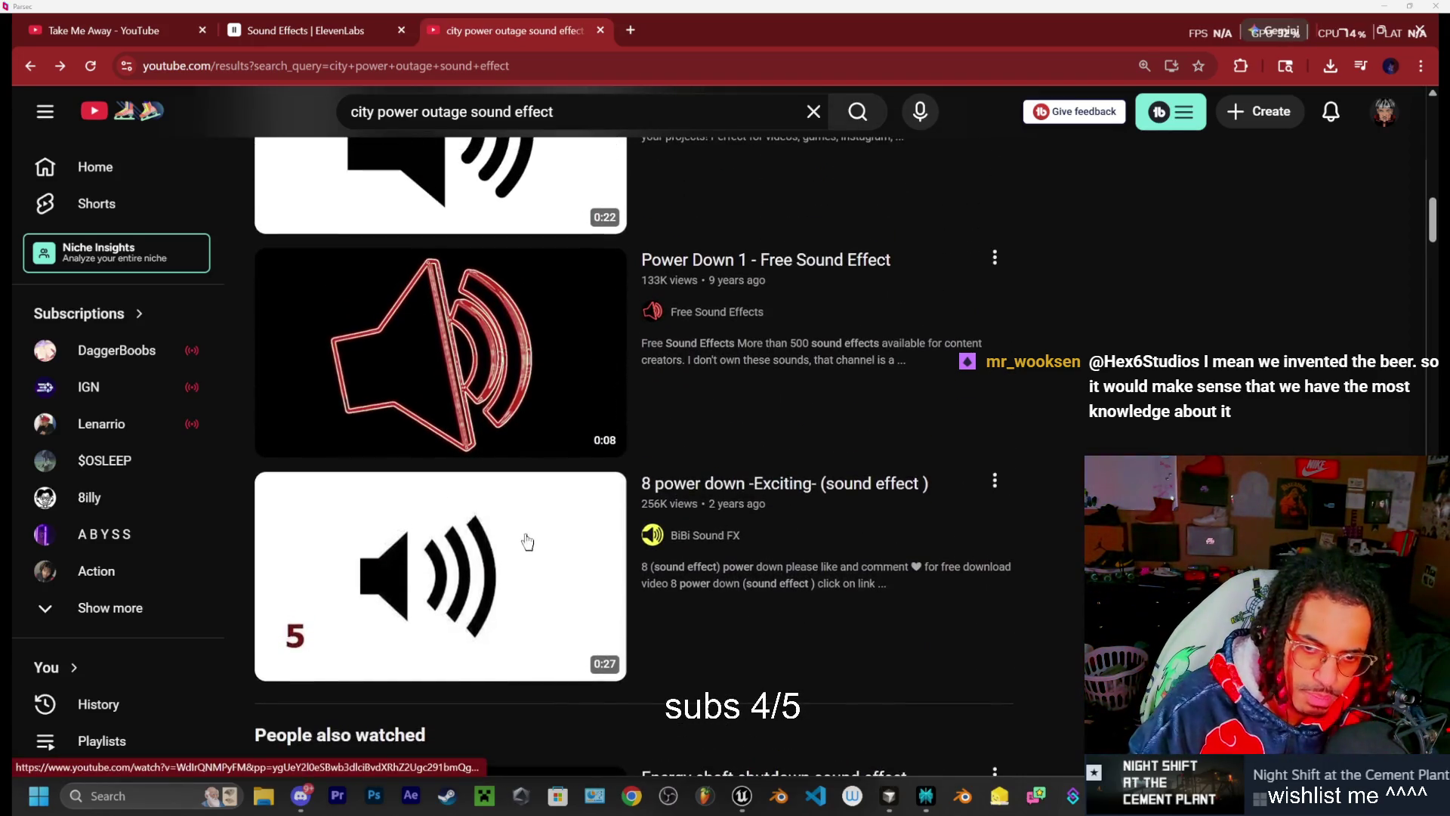
Play the 8 power down -Exciting- sound effect and pause it at 0:25
{"action": "left_click", "coordinate": [498, 598]}
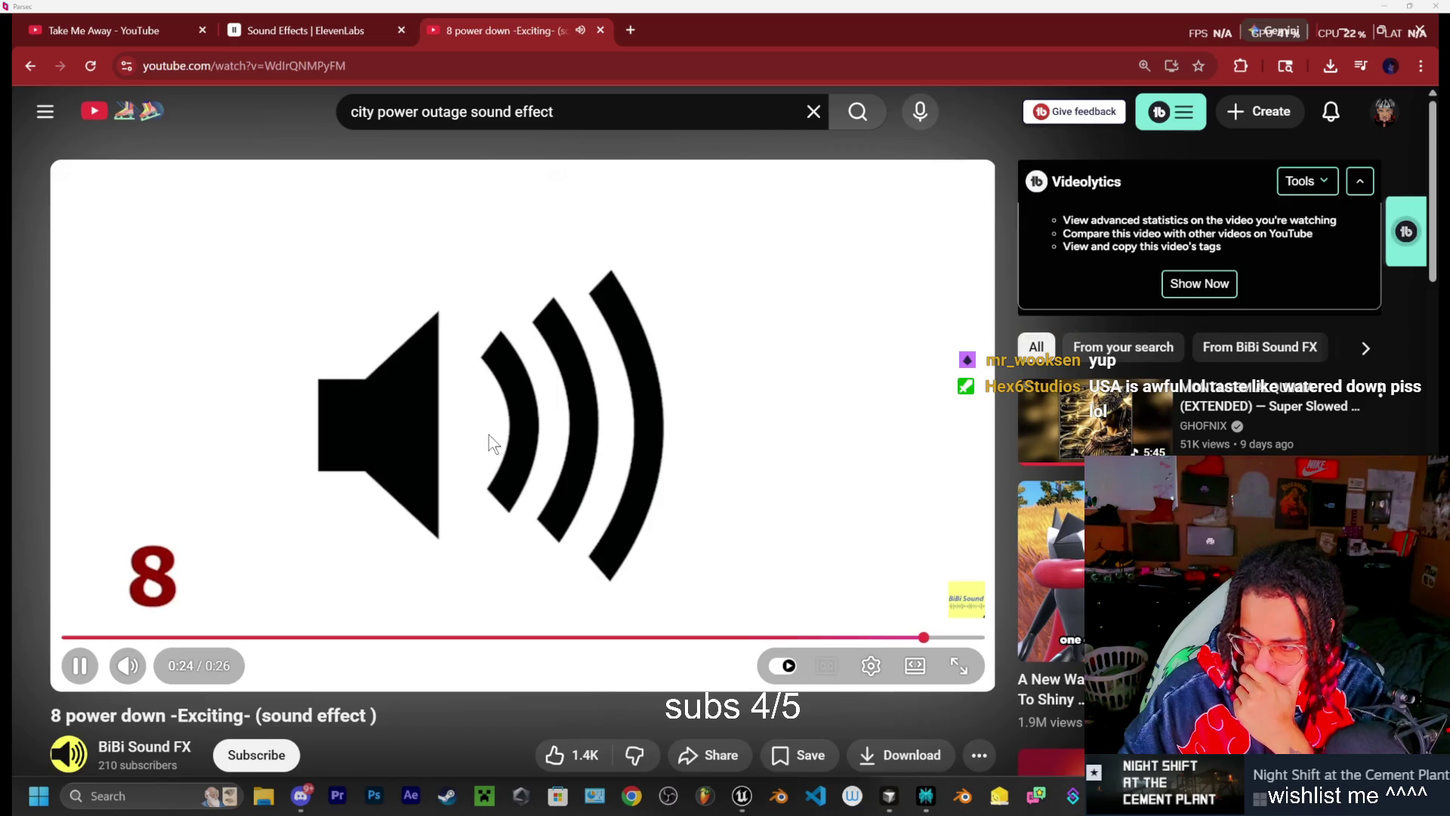
{"action": "left_click", "coordinate": [488, 434]}
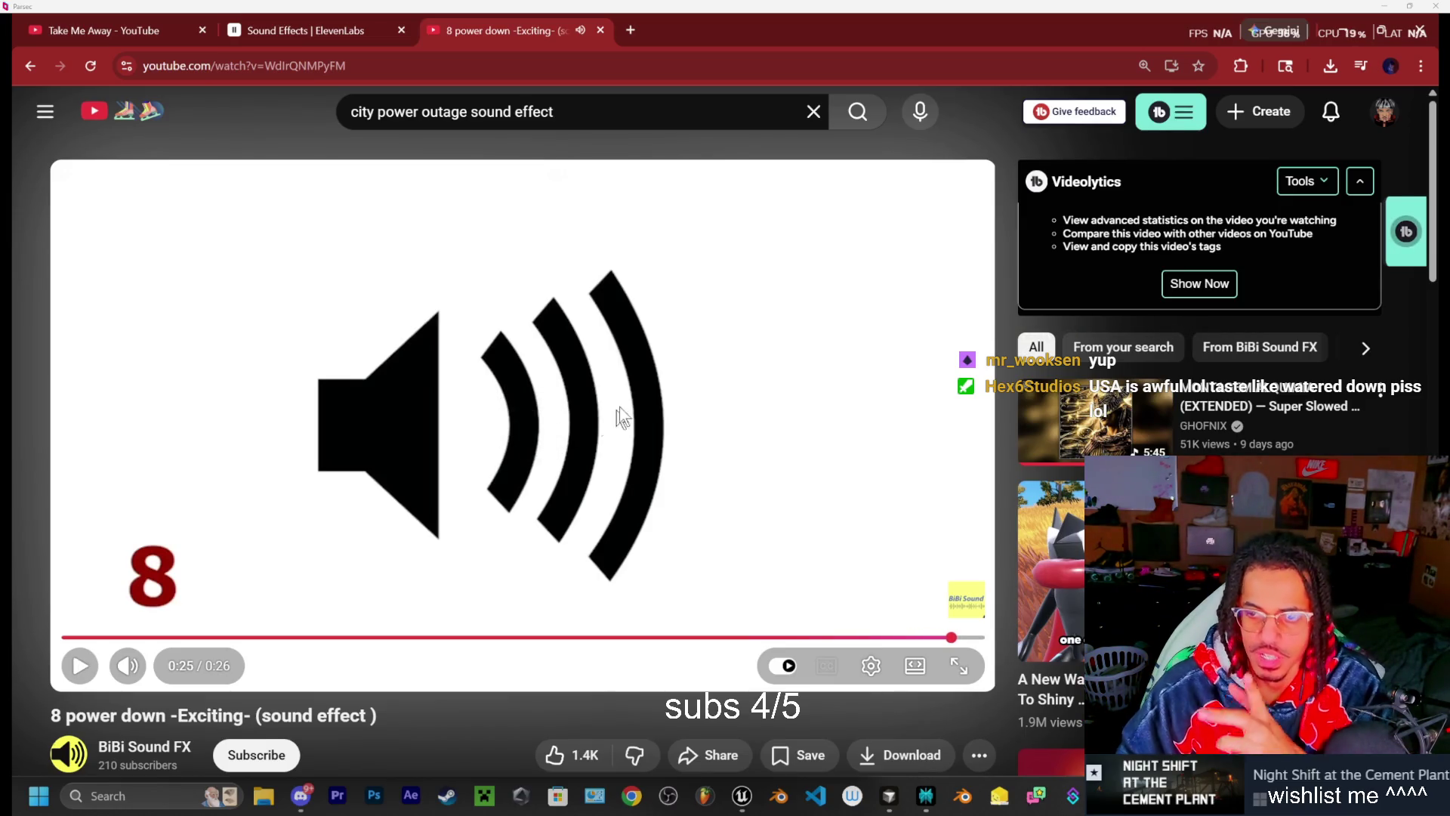
{"action": "left_click", "coordinate": [300, 795]}
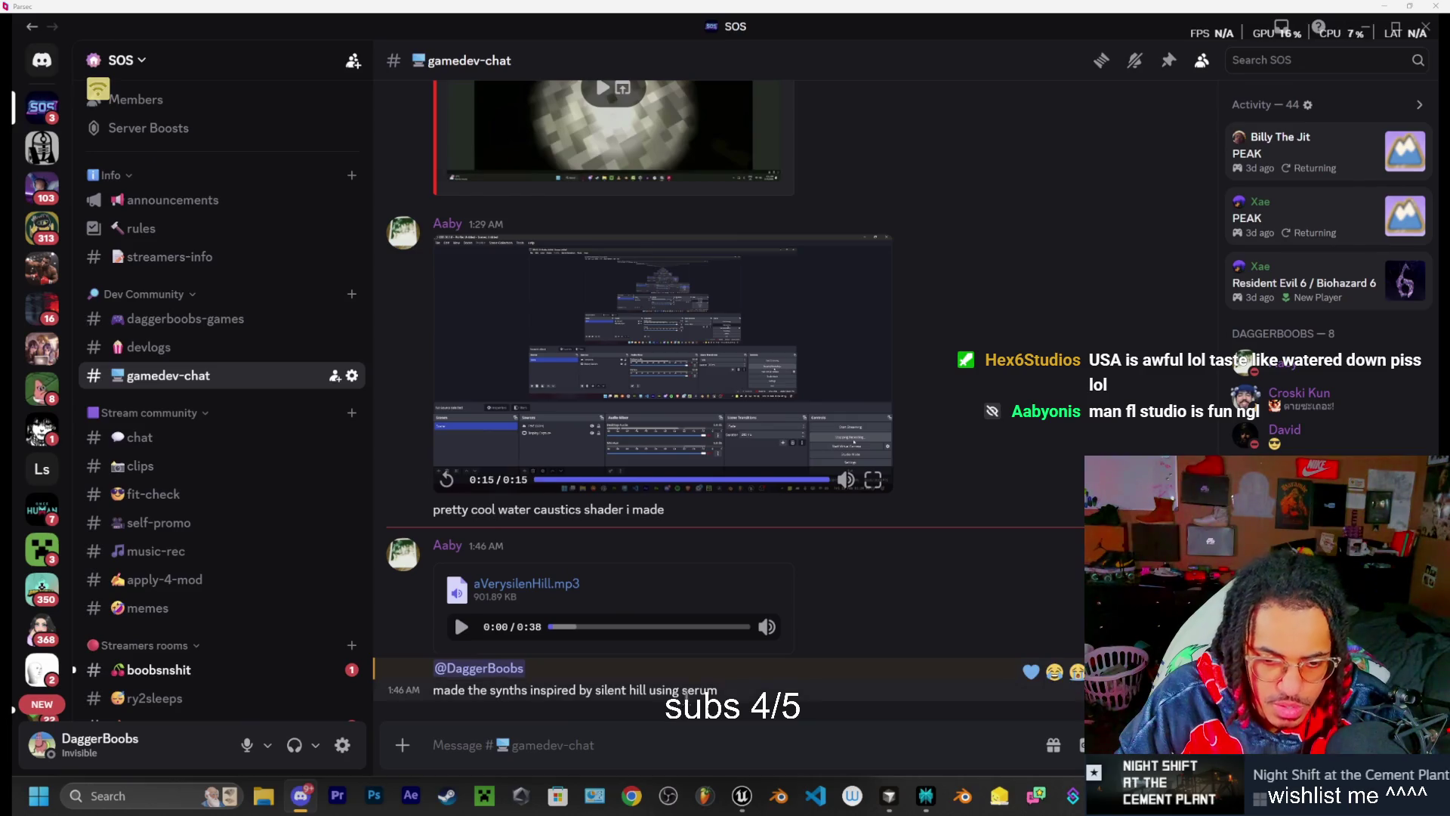
Play the shared aVerysilenHill.mp3 track in gamedev-chat and pause it at 0:13
{"action": "mouse_move", "coordinate": [599, 700]}
{"action": "left_mouse_down"}
{"action": "mouse_move", "coordinate": [464, 699]}
{"action": "mouse_move", "coordinate": [646, 691]}
{"action": "left_mouse_up"}
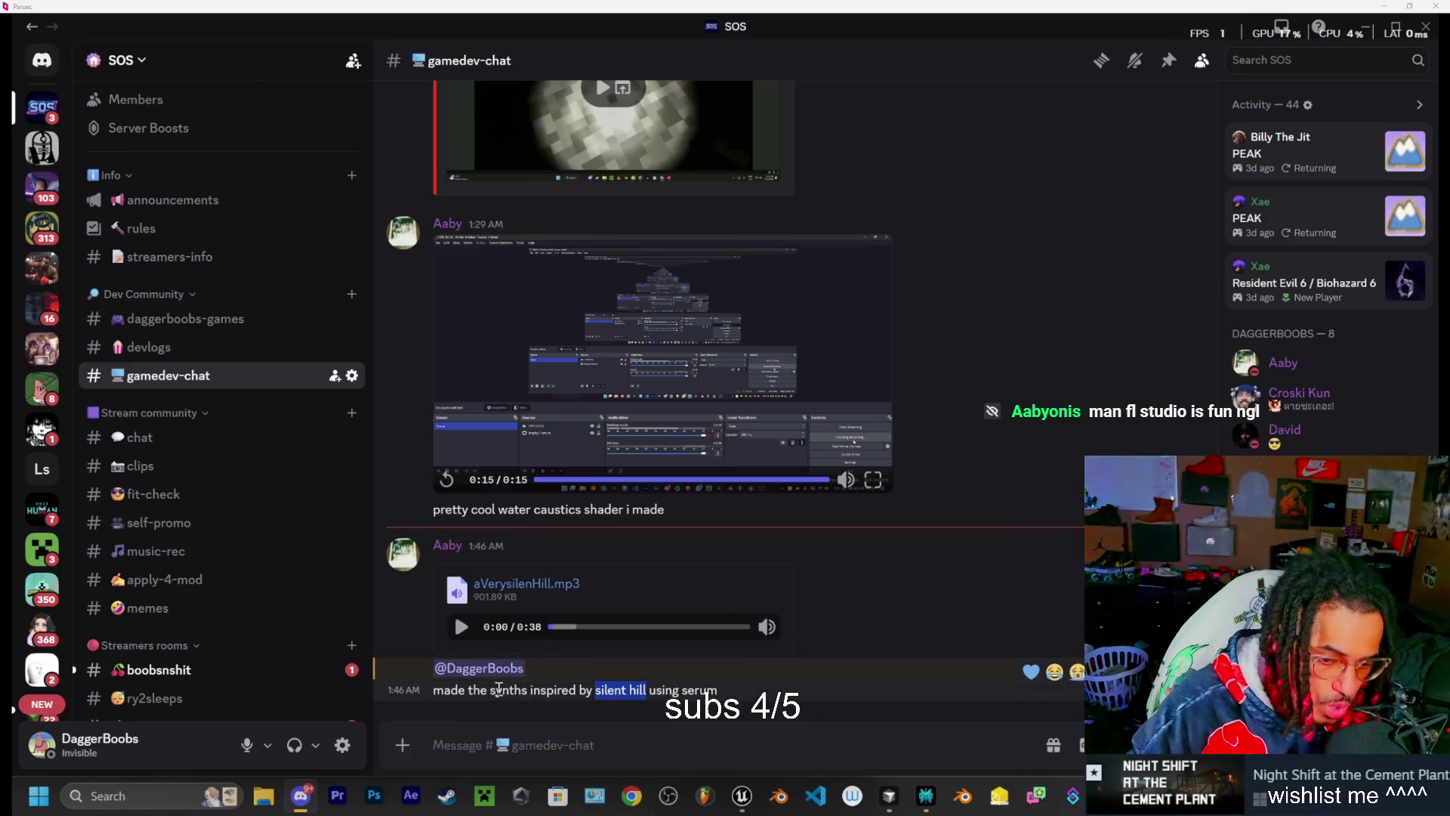
{"action": "left_click", "coordinate": [689, 695]}
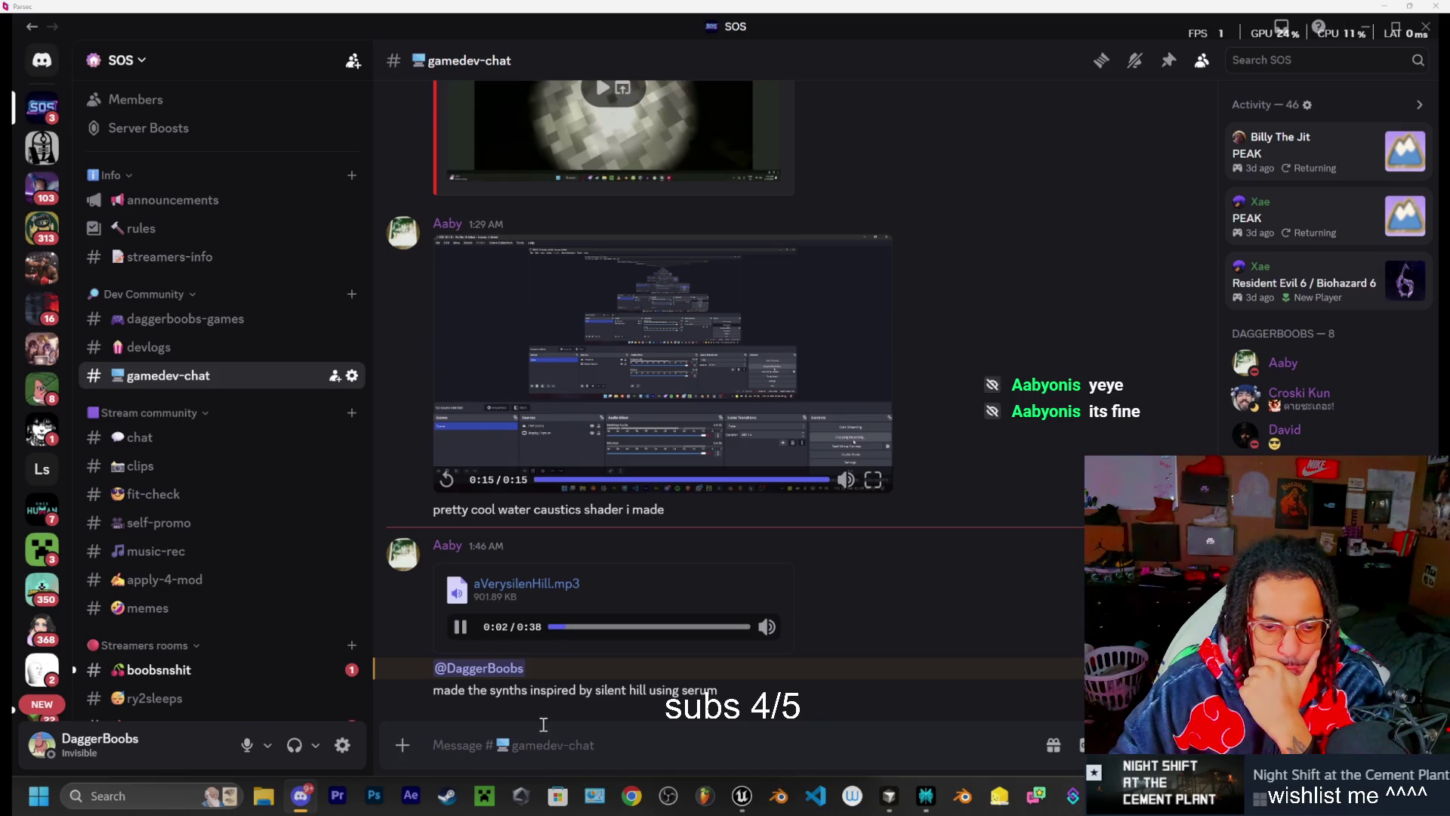
{"action": "mouse_move", "coordinate": [764, 629]}
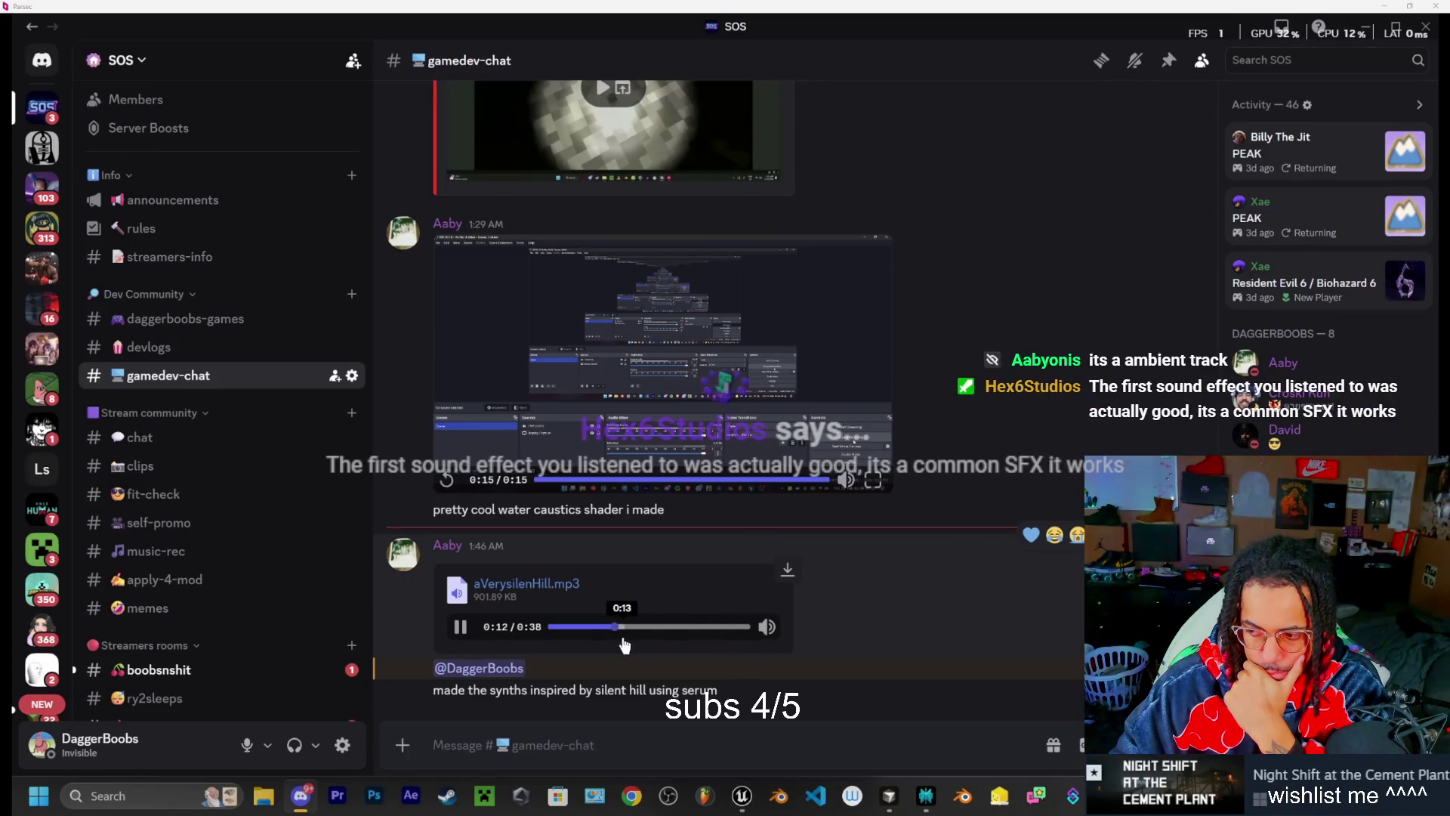
{"action": "left_click", "coordinate": [461, 626]}
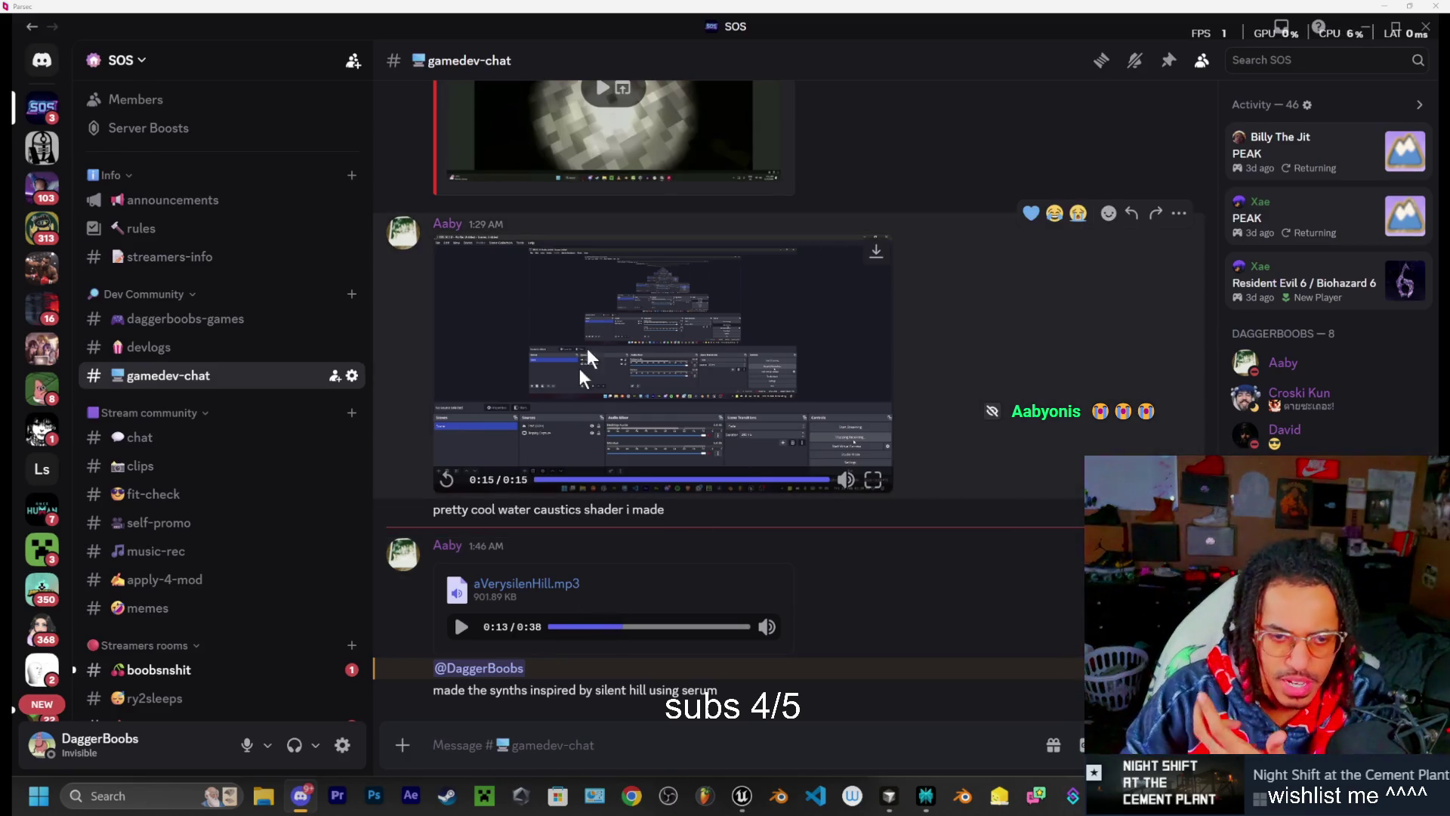
Replay and pause the water caustics shader clip, then play the Hex6 audio-system video
{"action": "left_click", "coordinate": [449, 478]}
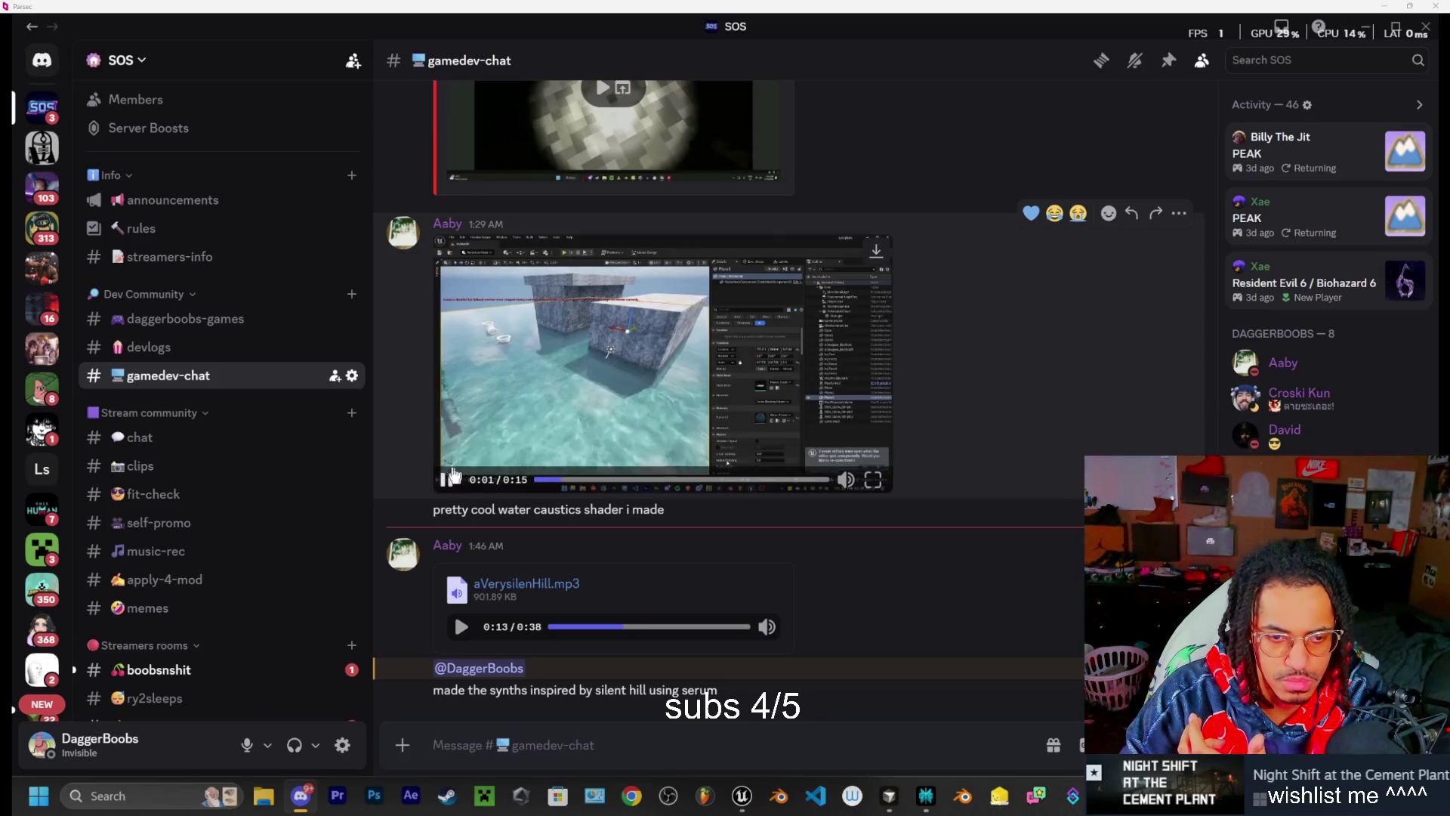
{"action": "left_click", "coordinate": [447, 480]}
{"action": "scroll", "coordinate": [529, 354], "scroll_direction": "up", "scroll_amount": 3}
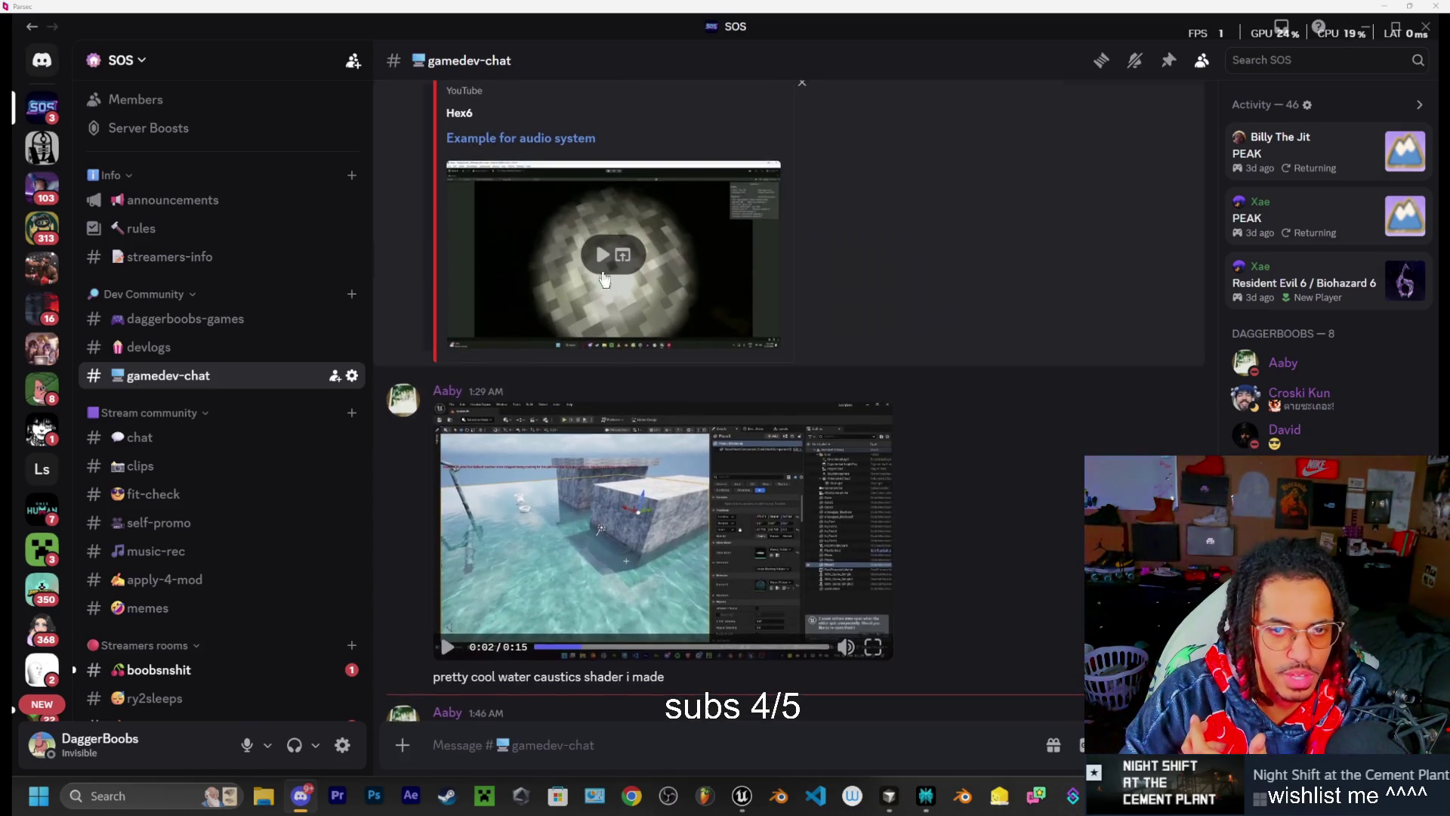
{"action": "scroll", "coordinate": [583, 302], "scroll_direction": "up", "scroll_amount": 2}
{"action": "left_click", "coordinate": [579, 361]}
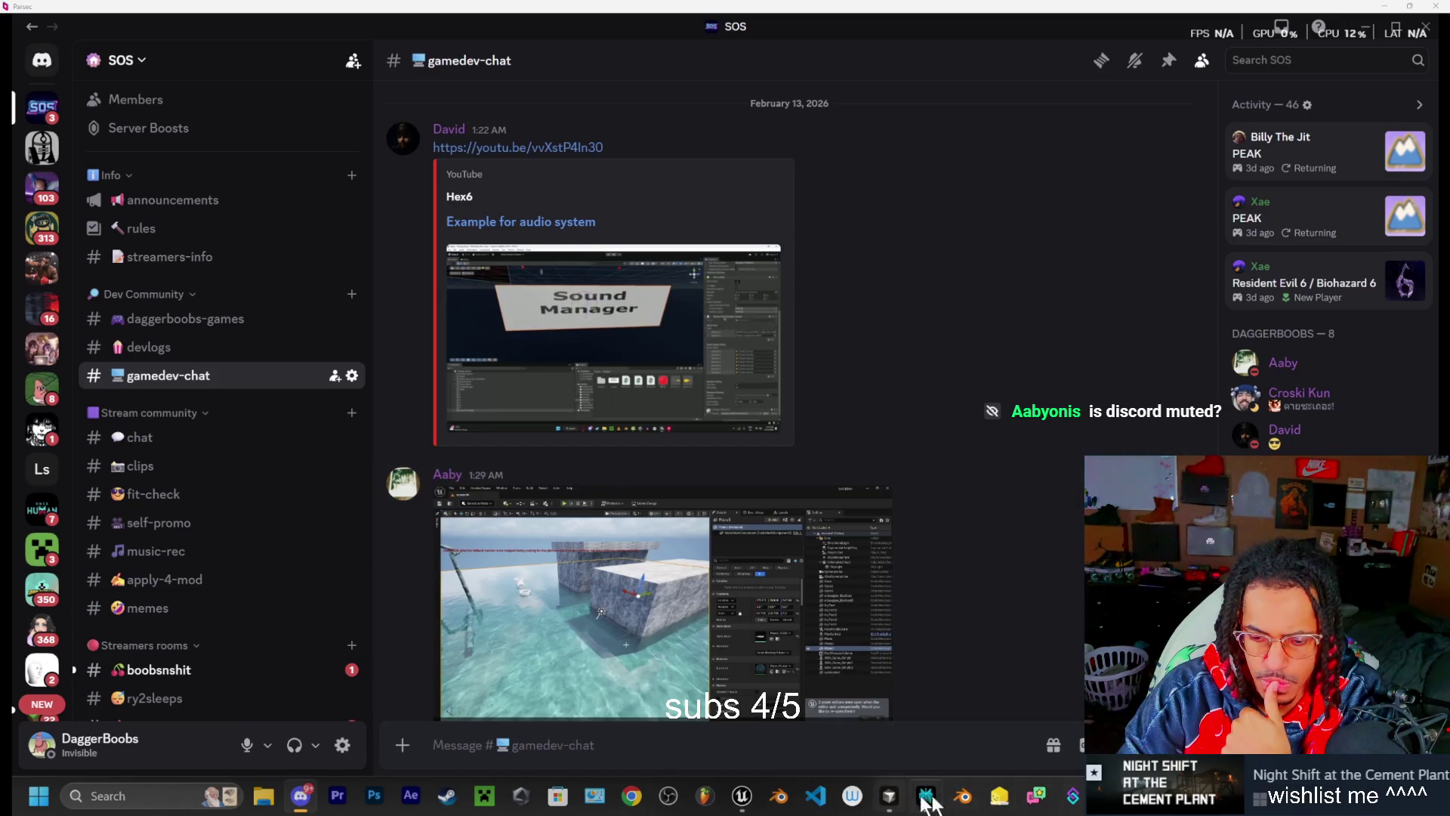
{"action": "key", "text": "alt+Tab"}
Rewind the 8 power down video, pause it at 0:04, and close its tab
{"action": "left_click", "coordinate": [453, 416]}
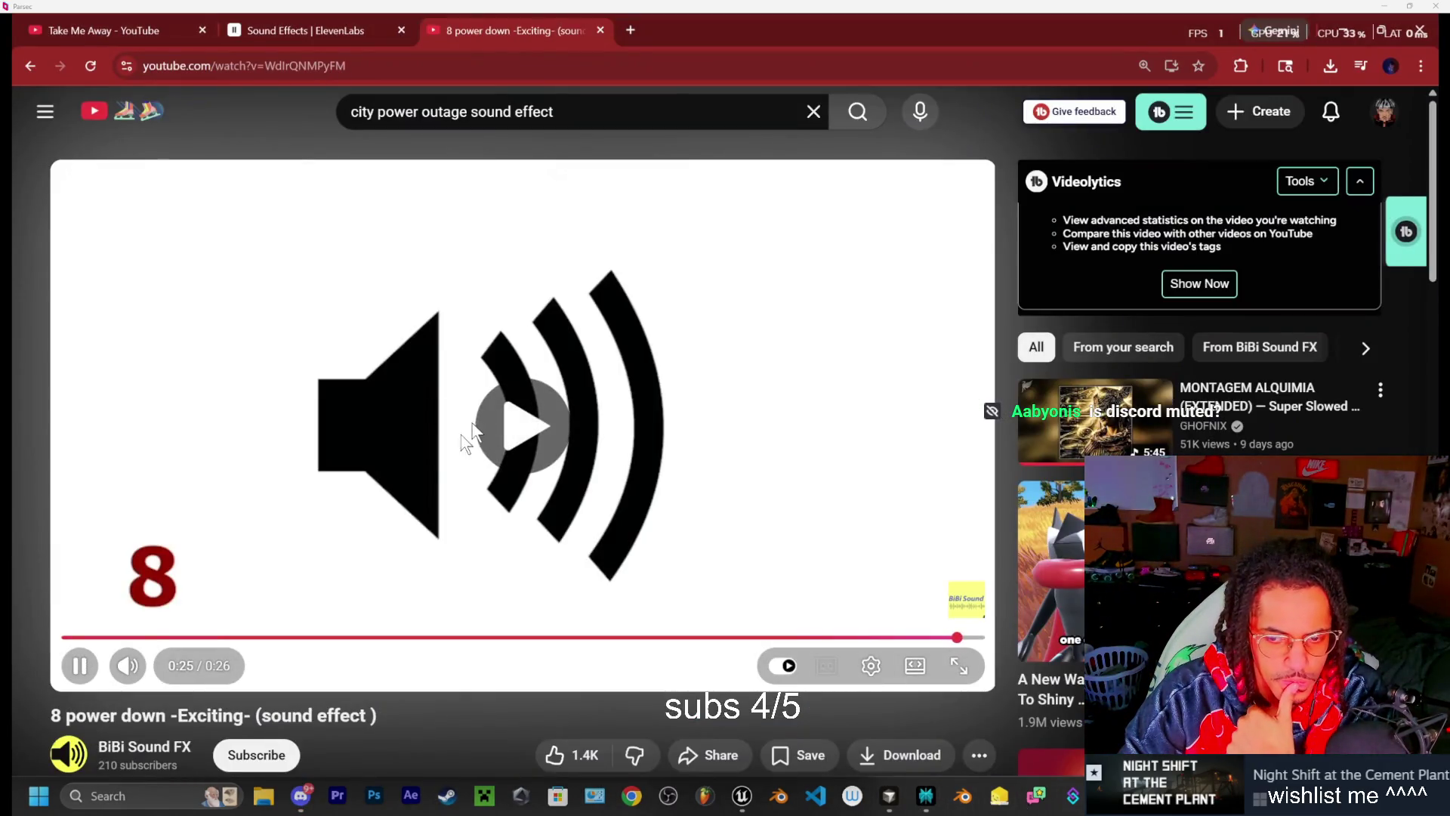
{"action": "left_click", "coordinate": [197, 640]}
{"action": "left_click", "coordinate": [354, 481]}
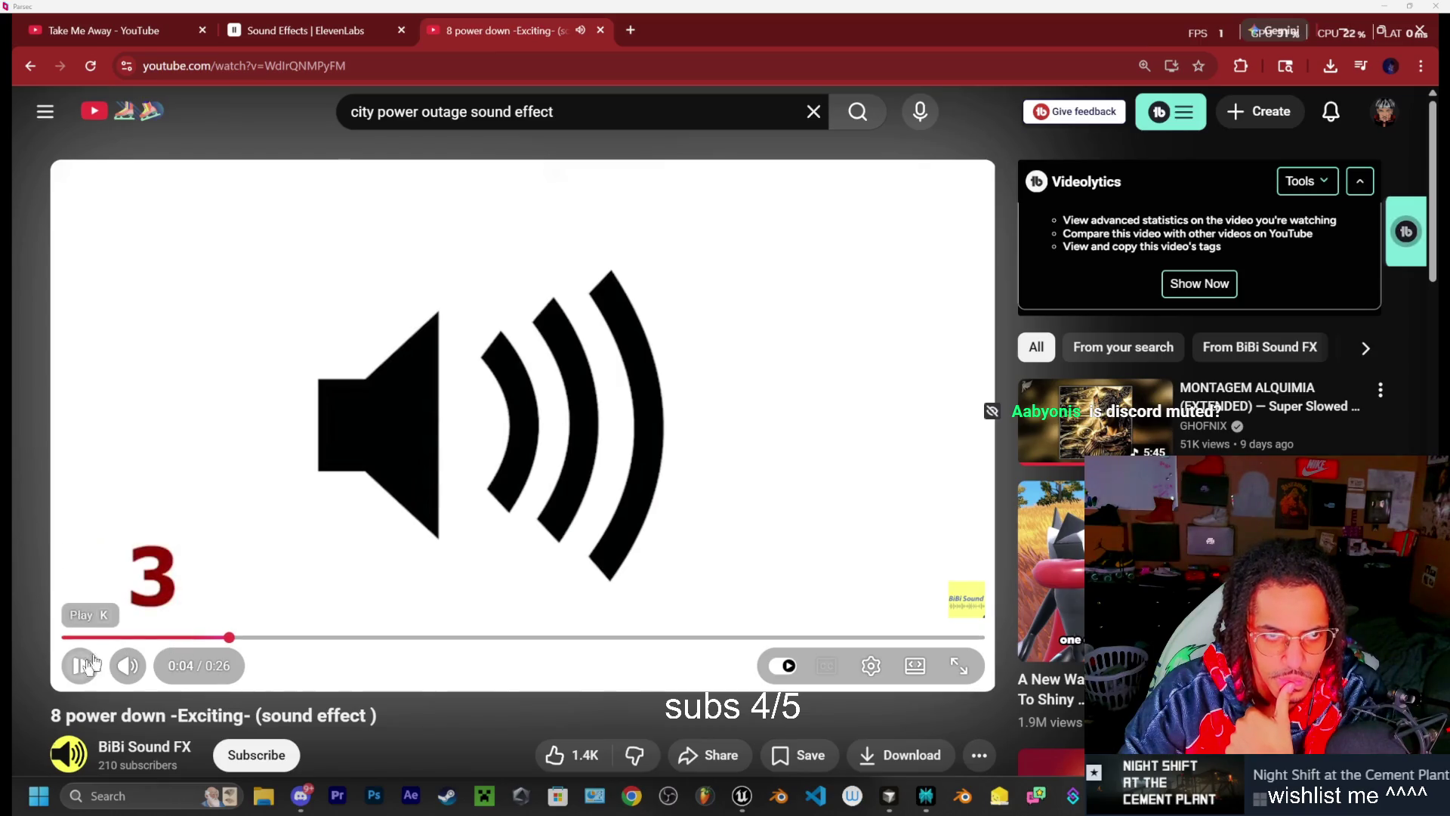
{"action": "left_click", "coordinate": [601, 31]}
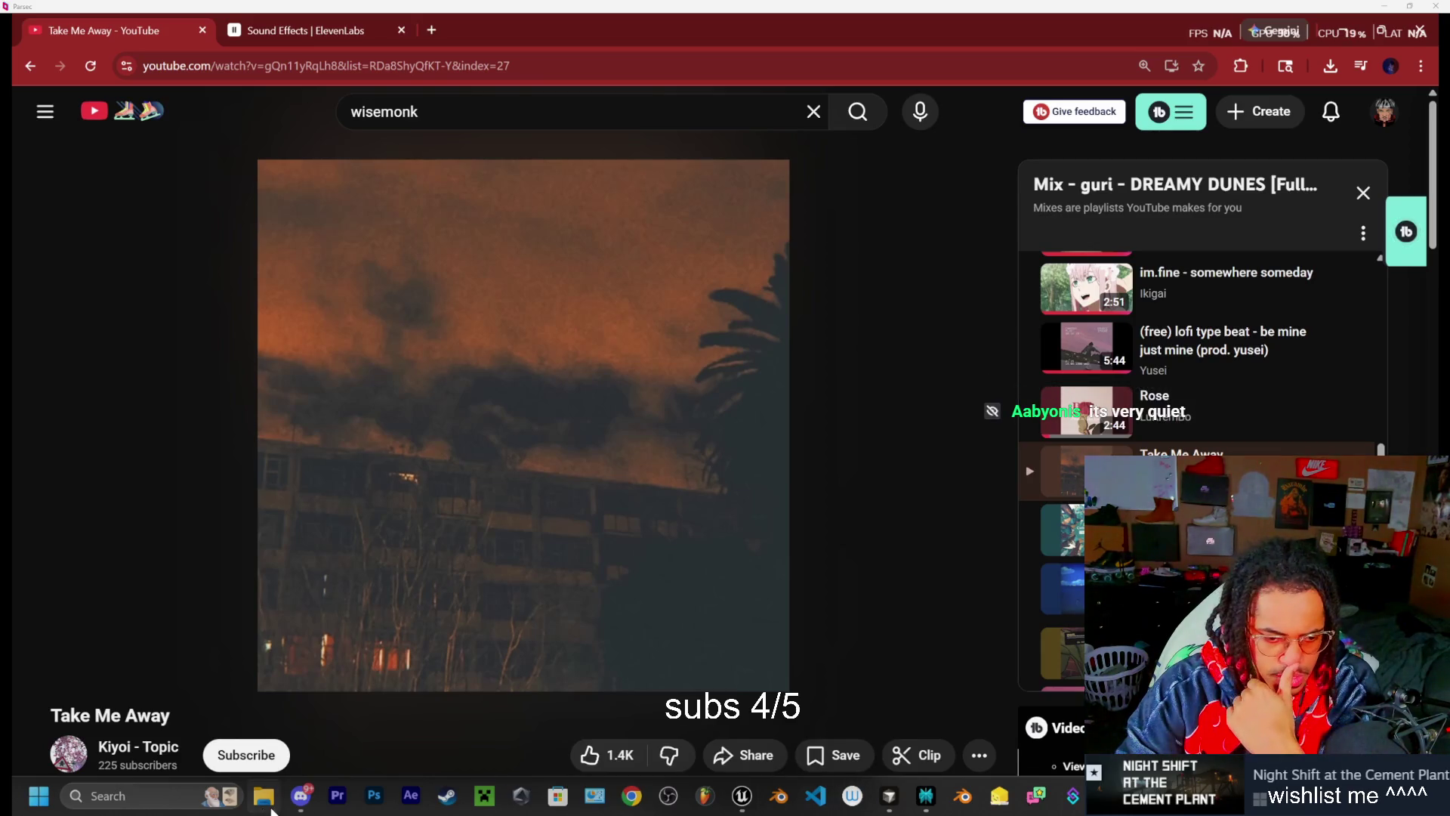
Preview the ELECBuzz heavy electrical sound from Downloads, then return to Discord
{"action": "key", "text": "super+e"}
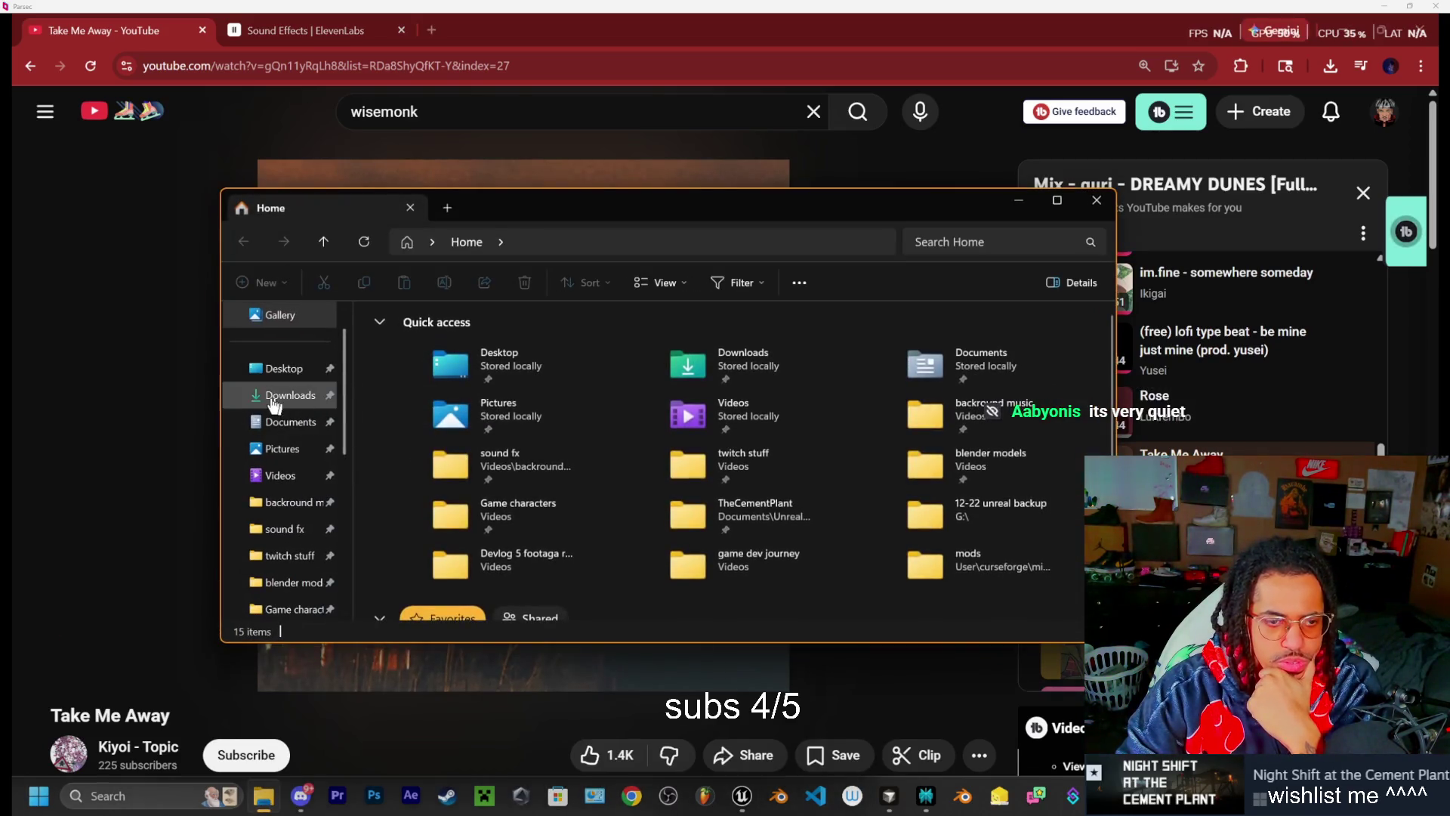
{"action": "left_click", "coordinate": [281, 395]}
{"action": "double_click", "coordinate": [505, 397]}
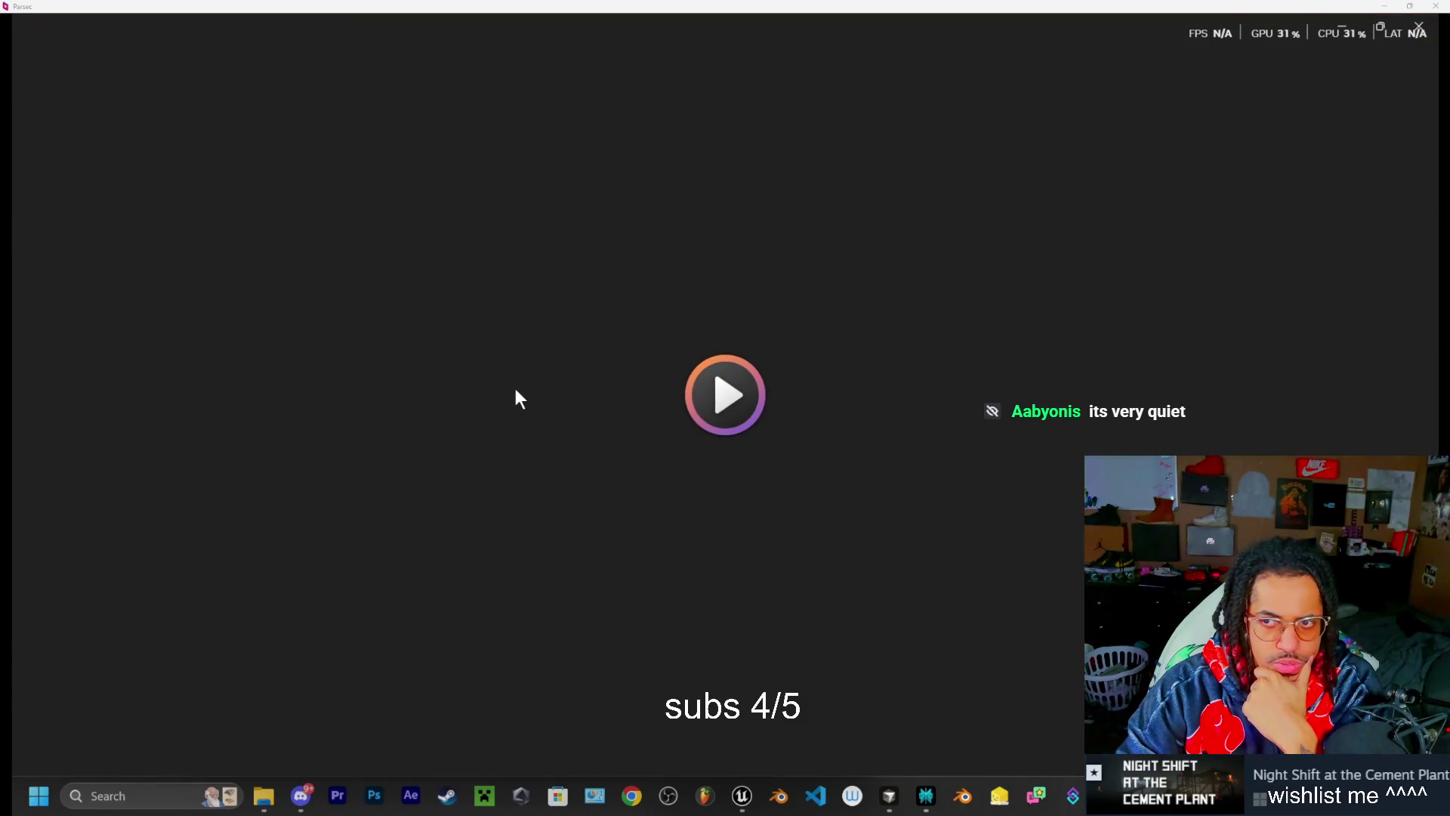
{"action": "left_click", "coordinate": [1418, 27]}
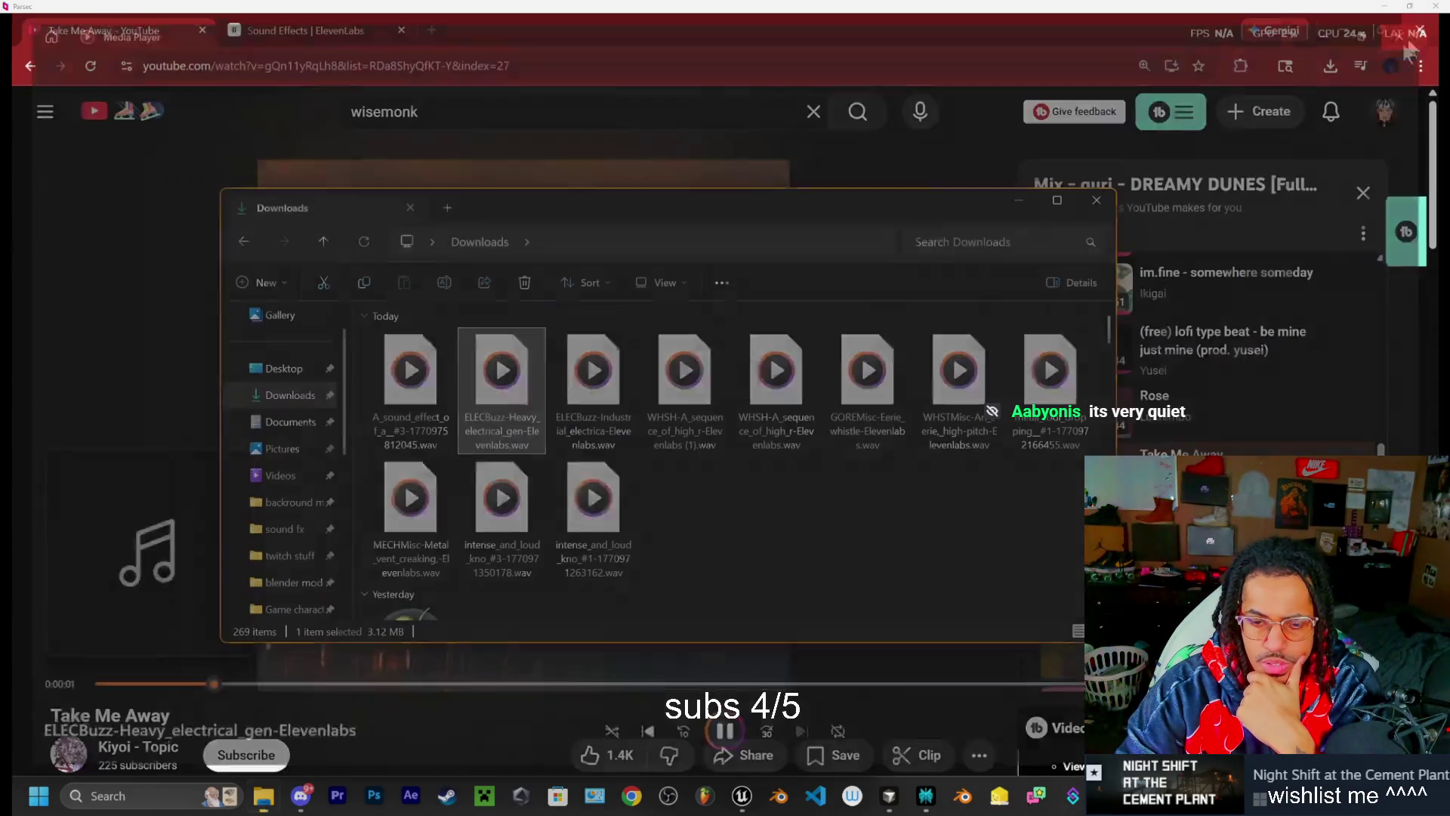
{"action": "left_click", "coordinate": [301, 795]}
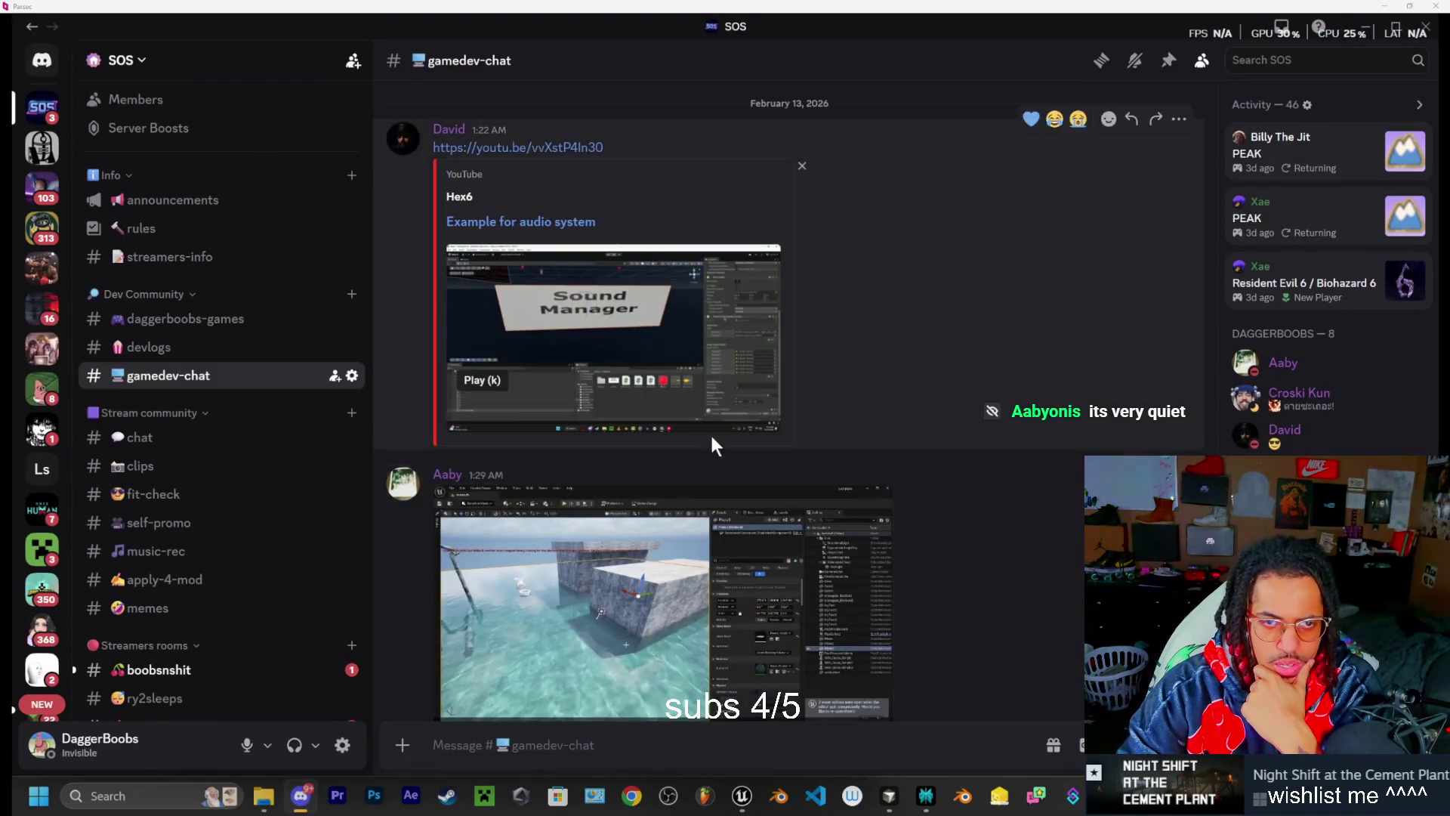
Open and close Discord's user settings, then download aVerysilenHill.mp3 (902 KB) into Downloads
{"action": "scroll", "coordinate": [707, 432], "scroll_direction": "down", "scroll_amount": 3}
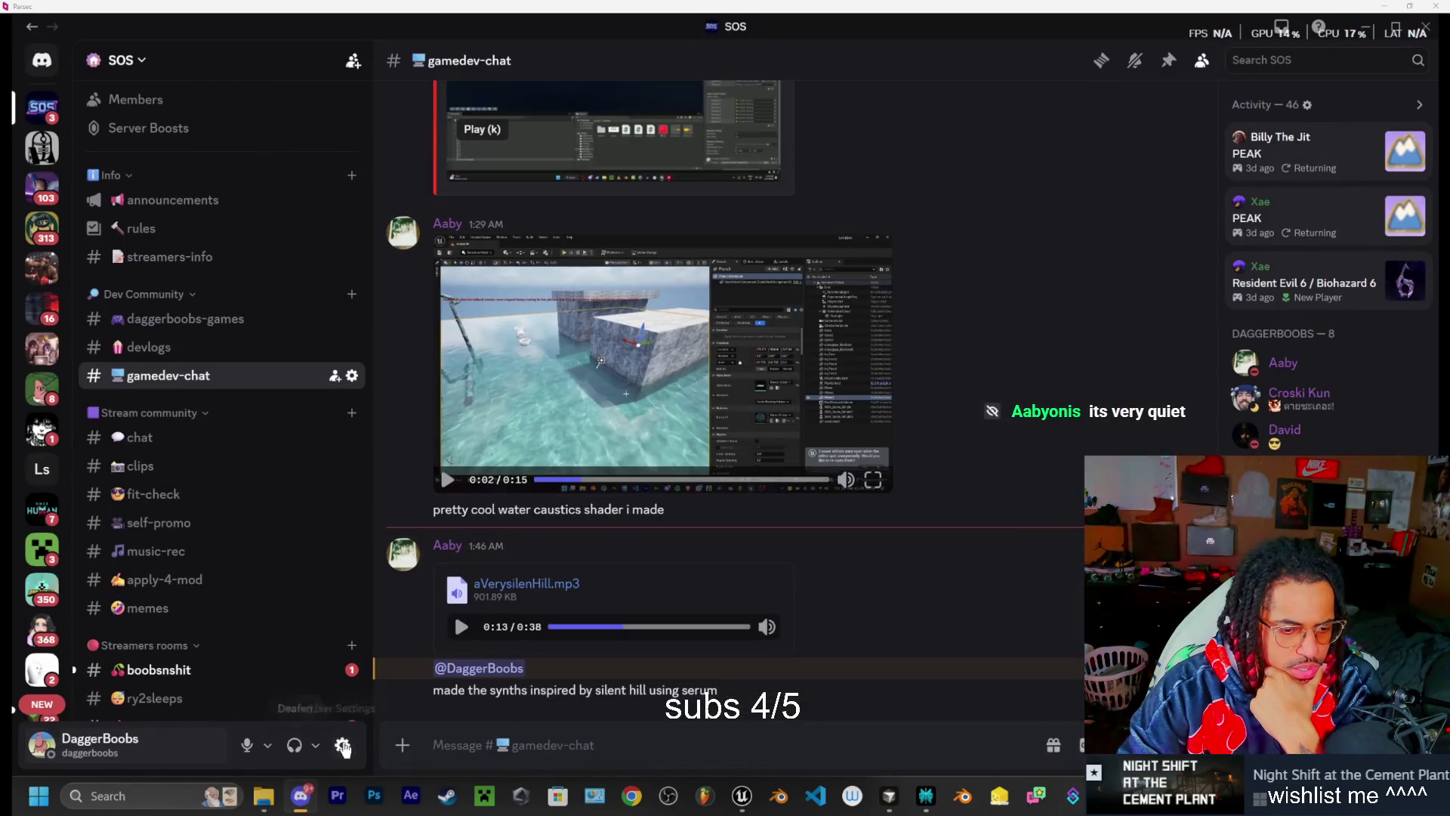
{"action": "left_click", "coordinate": [342, 744]}
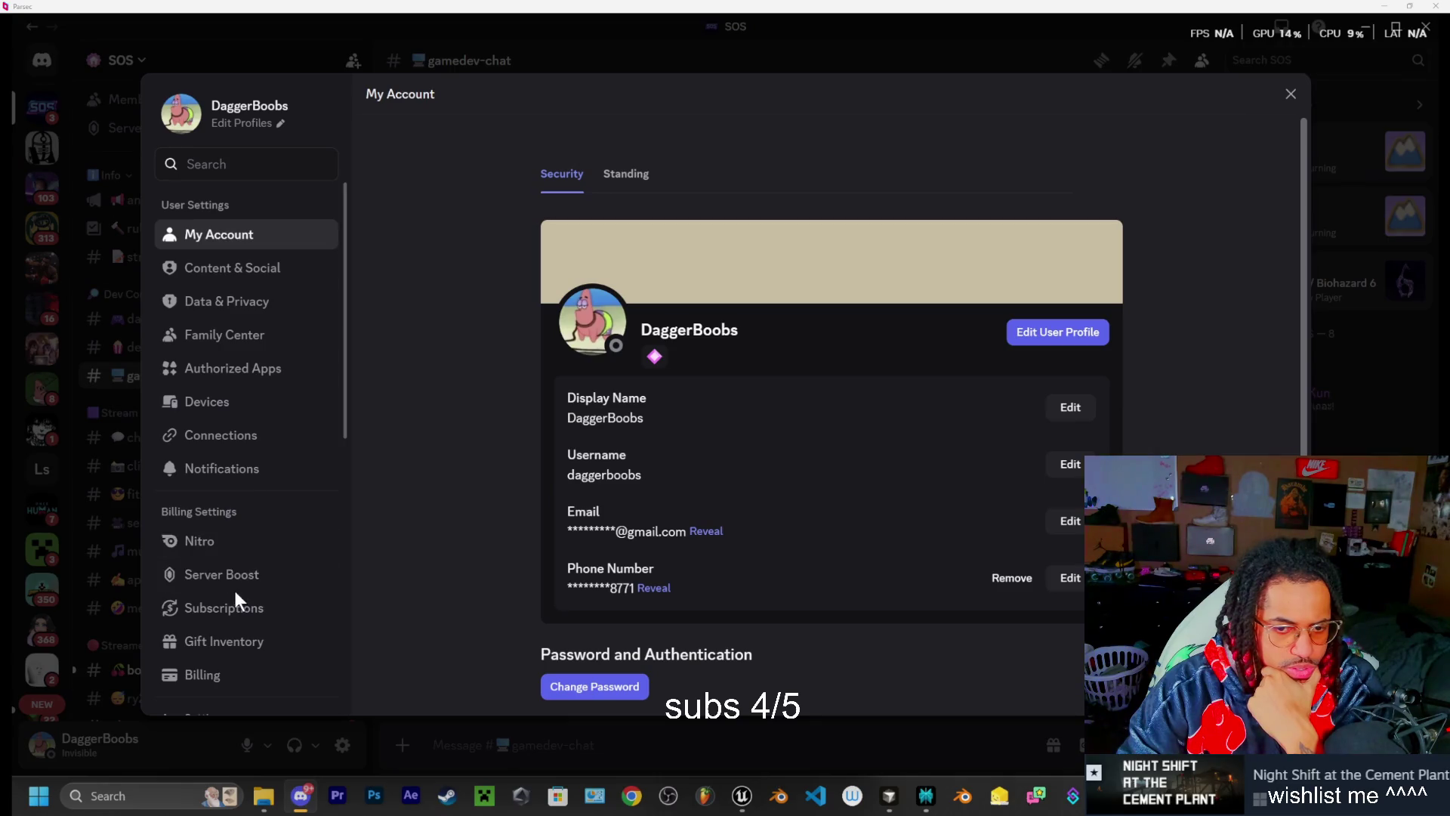
{"action": "left_click", "coordinate": [1290, 94]}
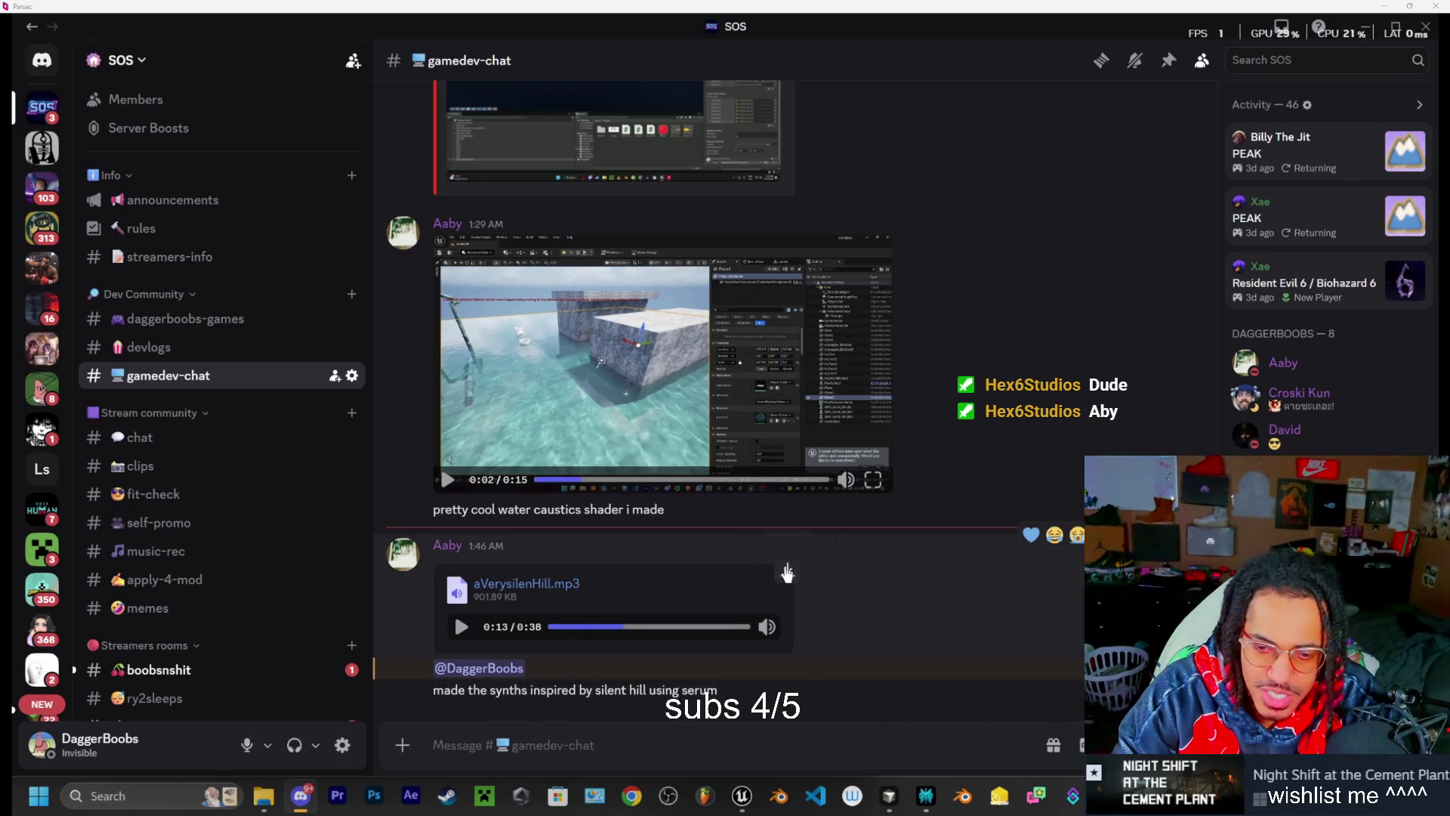
{"action": "left_click", "coordinate": [785, 572]}
{"action": "left_click", "coordinate": [261, 799]}
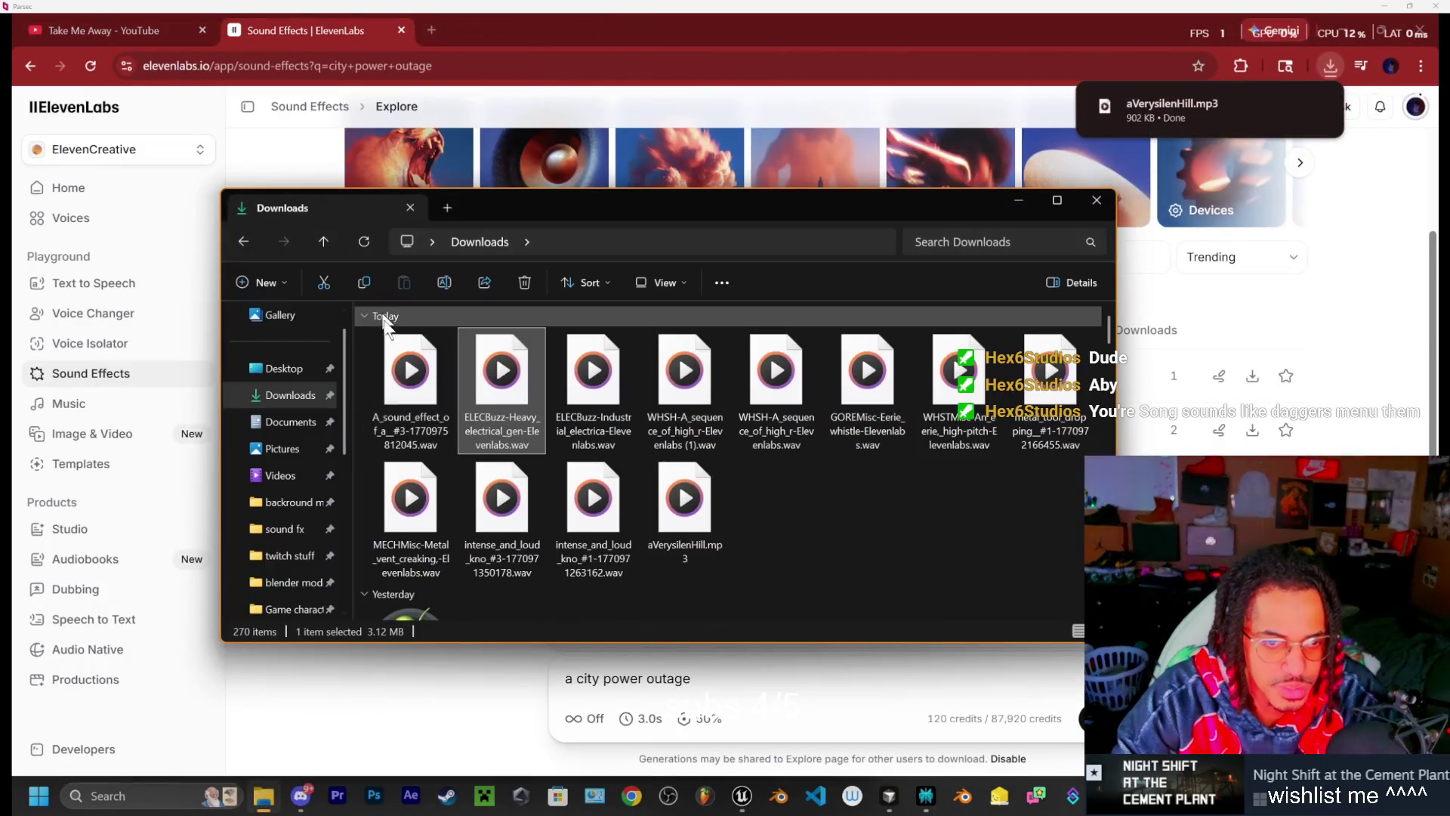
Re-sort Downloads, listen to aVerysilenHill.mp3, restart and pause it, then close Media Player
{"action": "left_click", "coordinate": [361, 240]}
{"action": "double_click", "coordinate": [408, 393]}
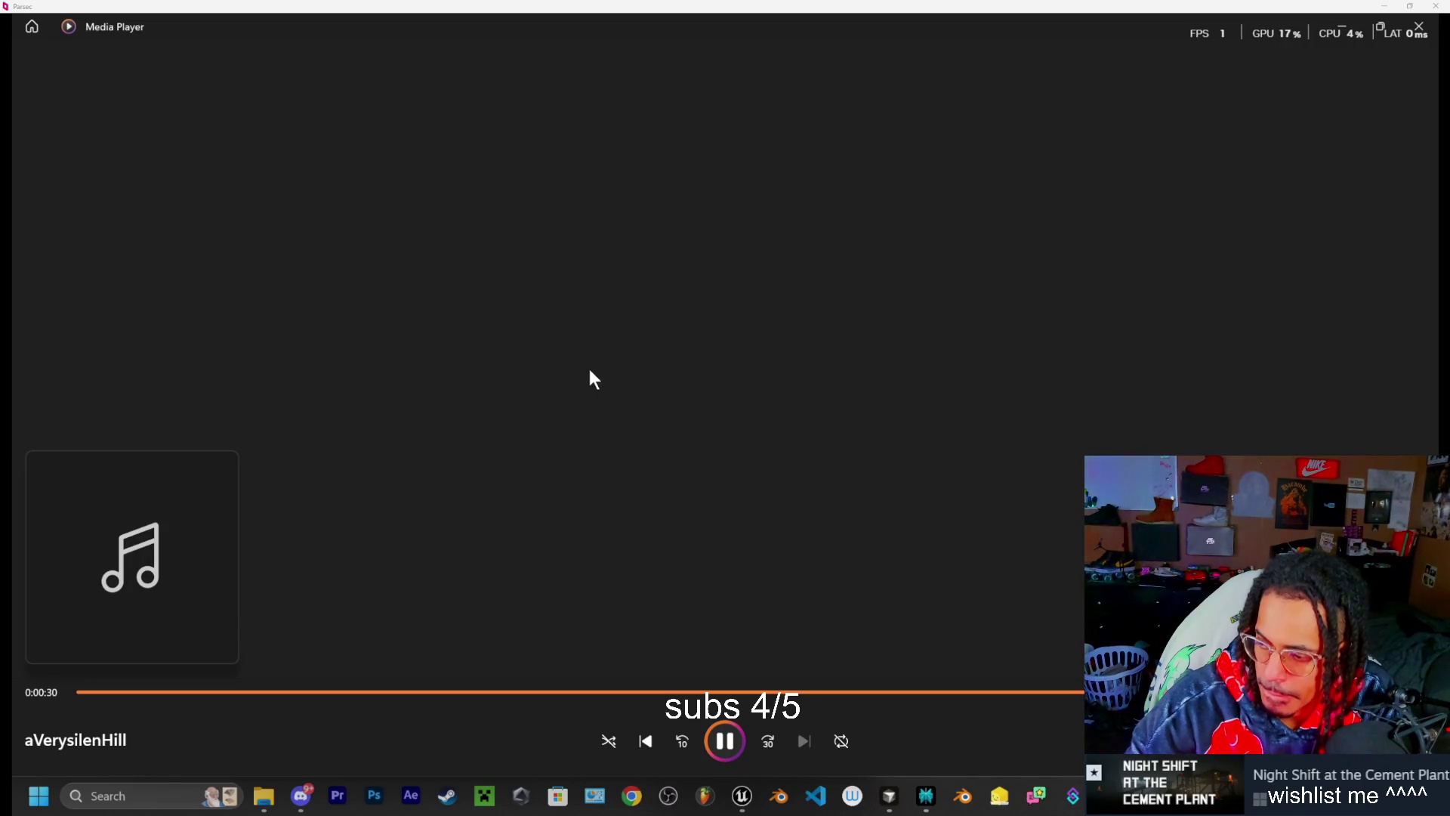
{"action": "left_click", "coordinate": [718, 741]}
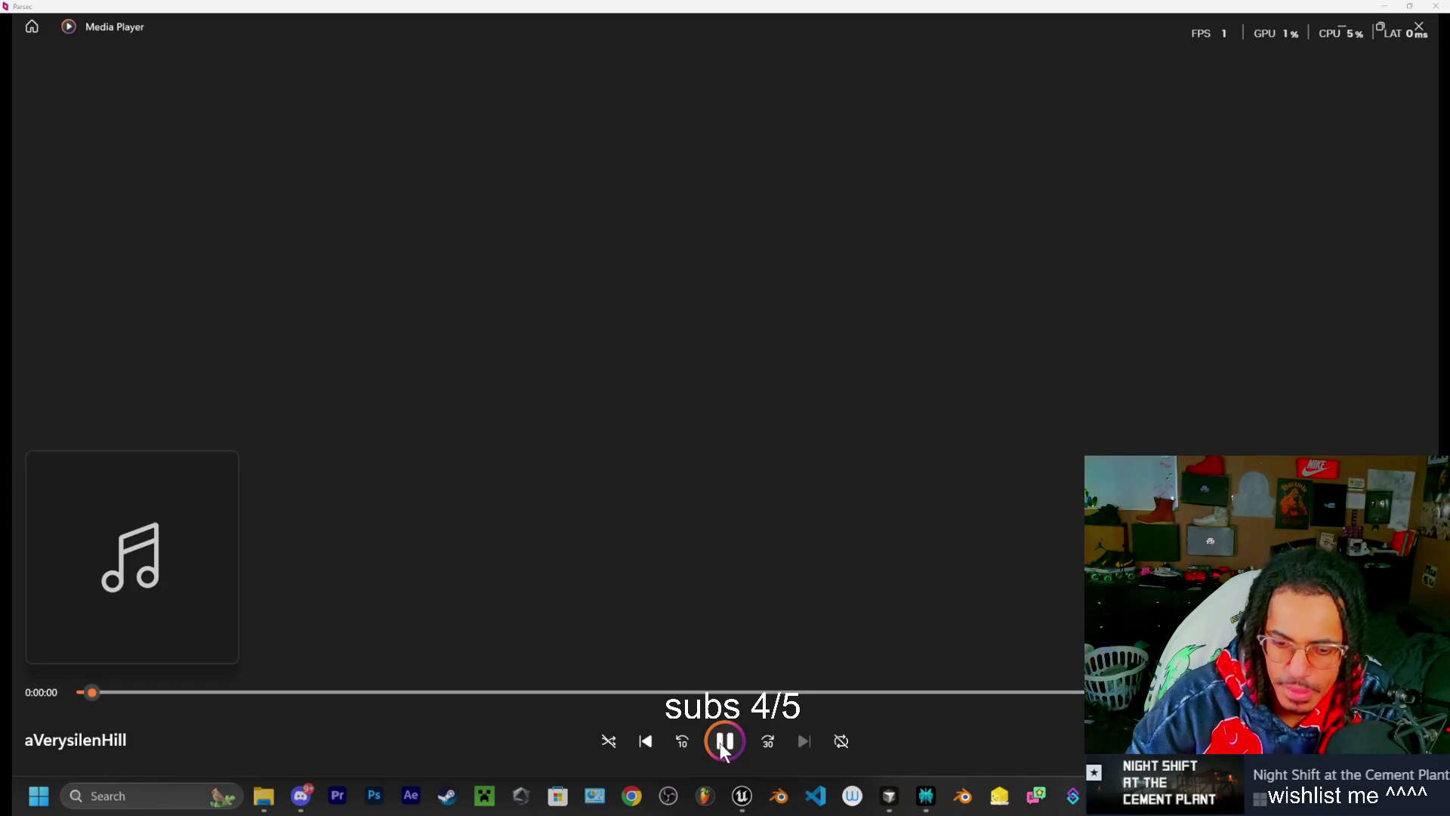
{"action": "left_click", "coordinate": [729, 736]}
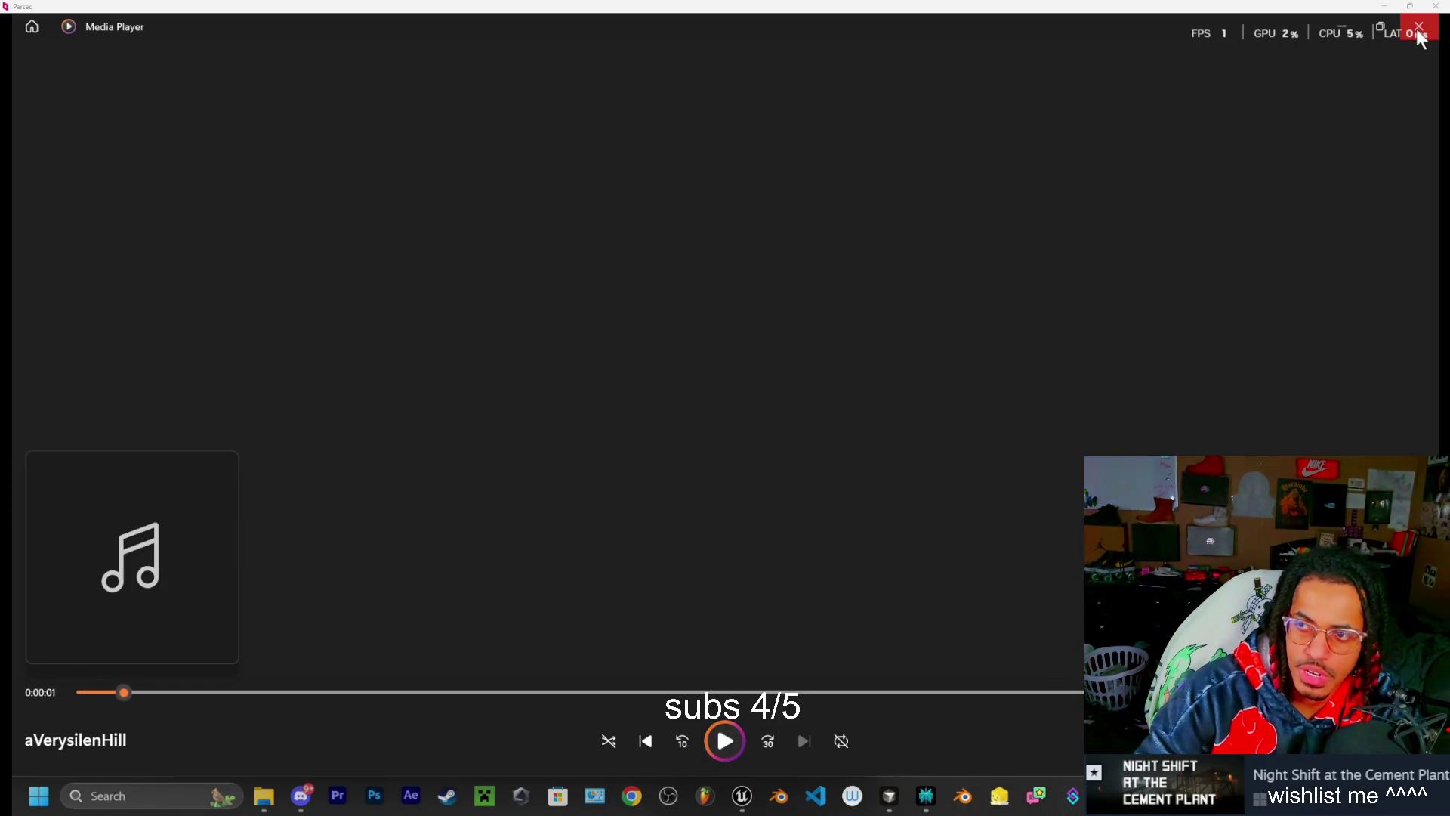
{"action": "left_click", "coordinate": [1420, 27]}
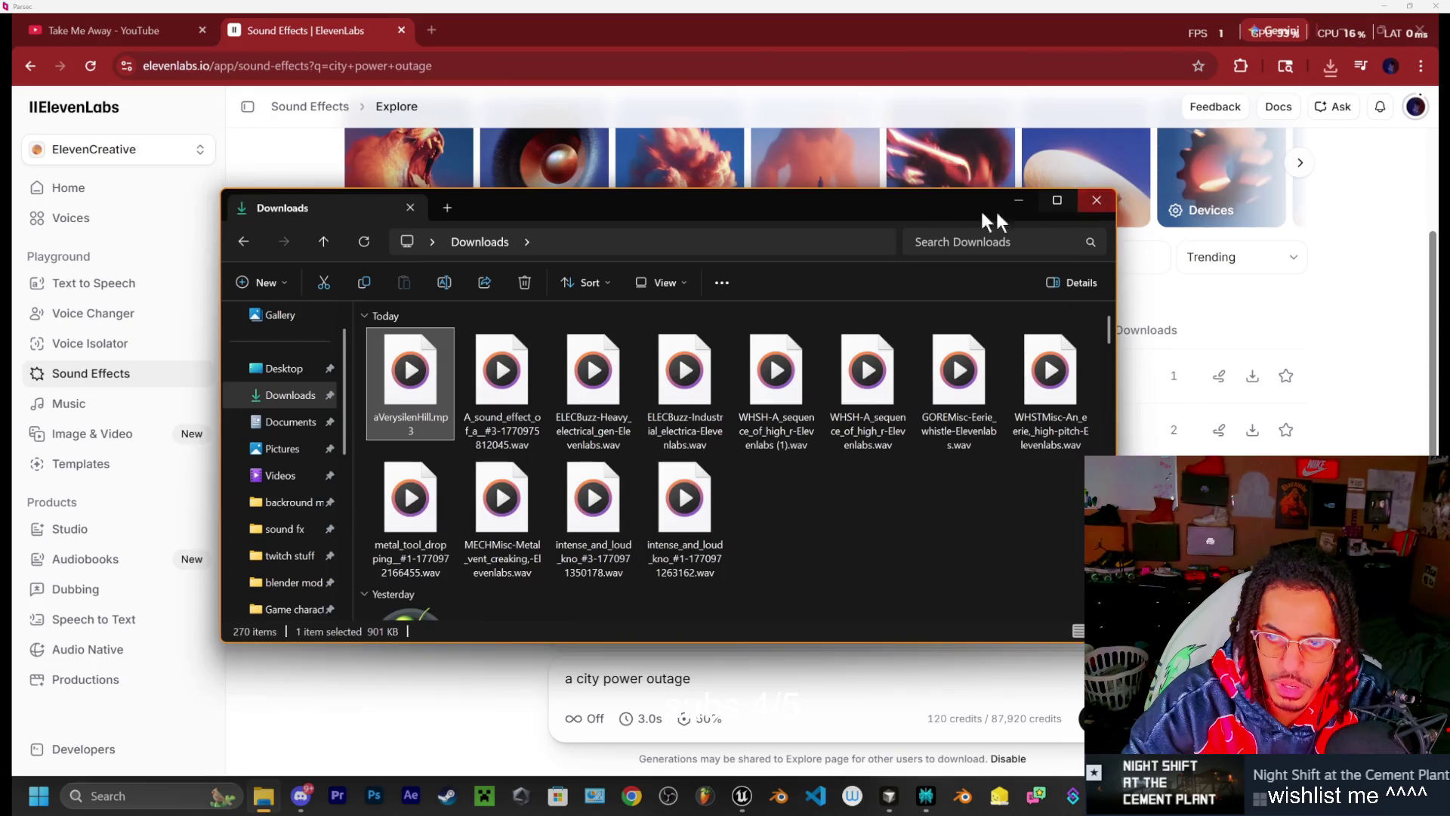
Play the death song xavier horror video game track from TheCementPlant > Assets > Music
{"action": "left_click_drag", "start_coordinate": [893, 207], "coordinate": [916, 204]}
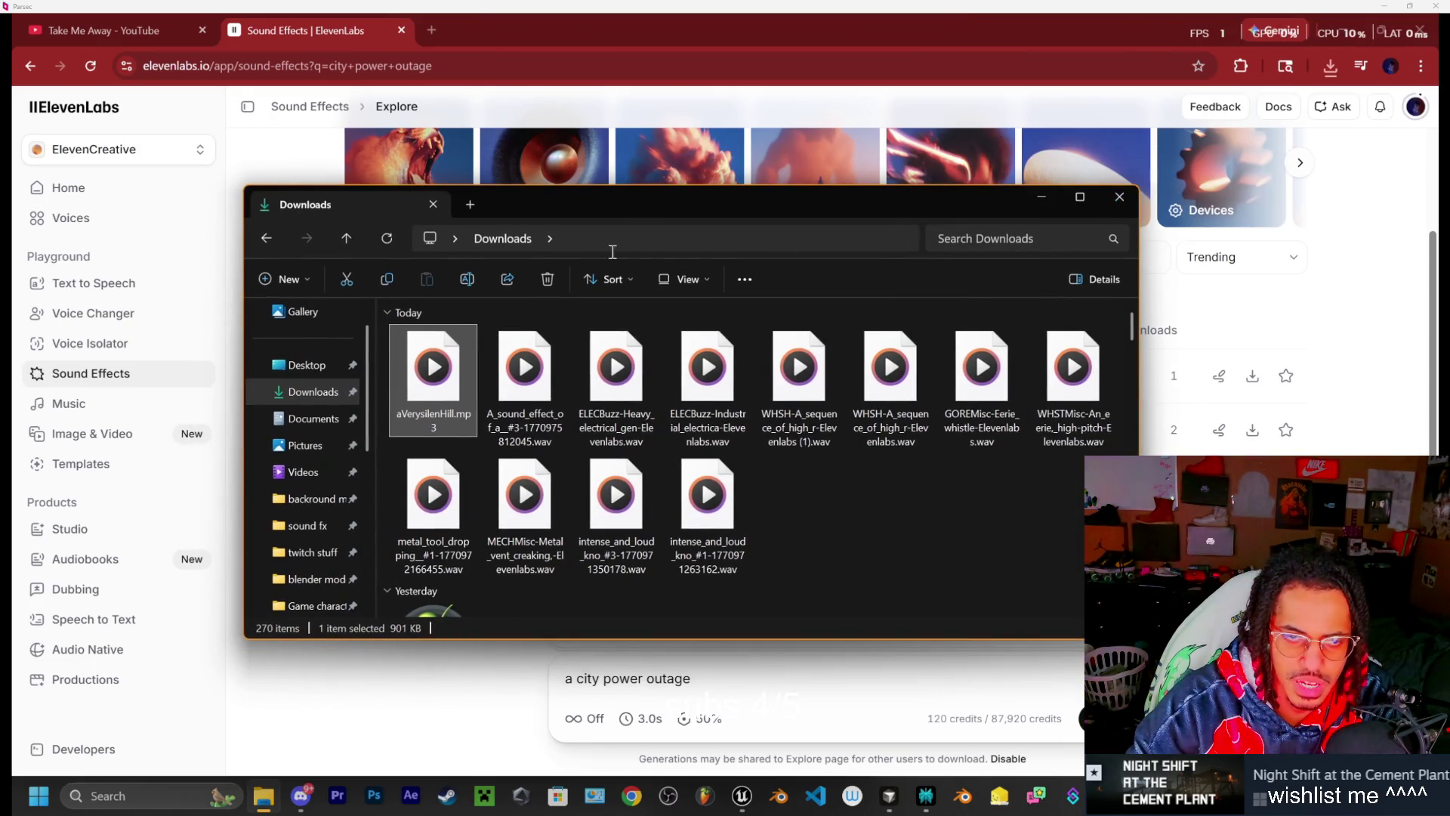
{"action": "scroll", "coordinate": [302, 544], "scroll_direction": "down", "scroll_amount": 3}
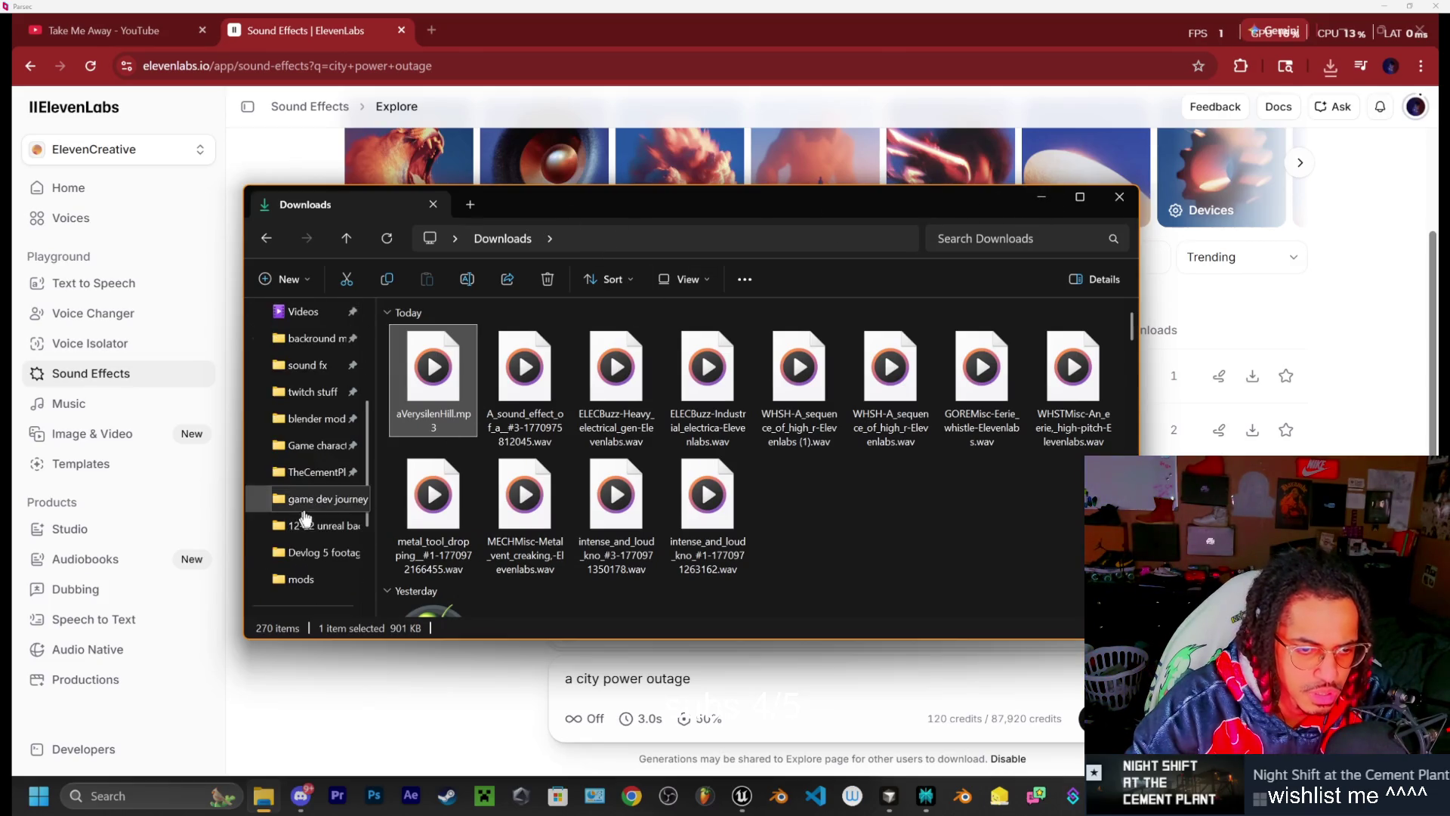
{"action": "left_click", "coordinate": [314, 475]}
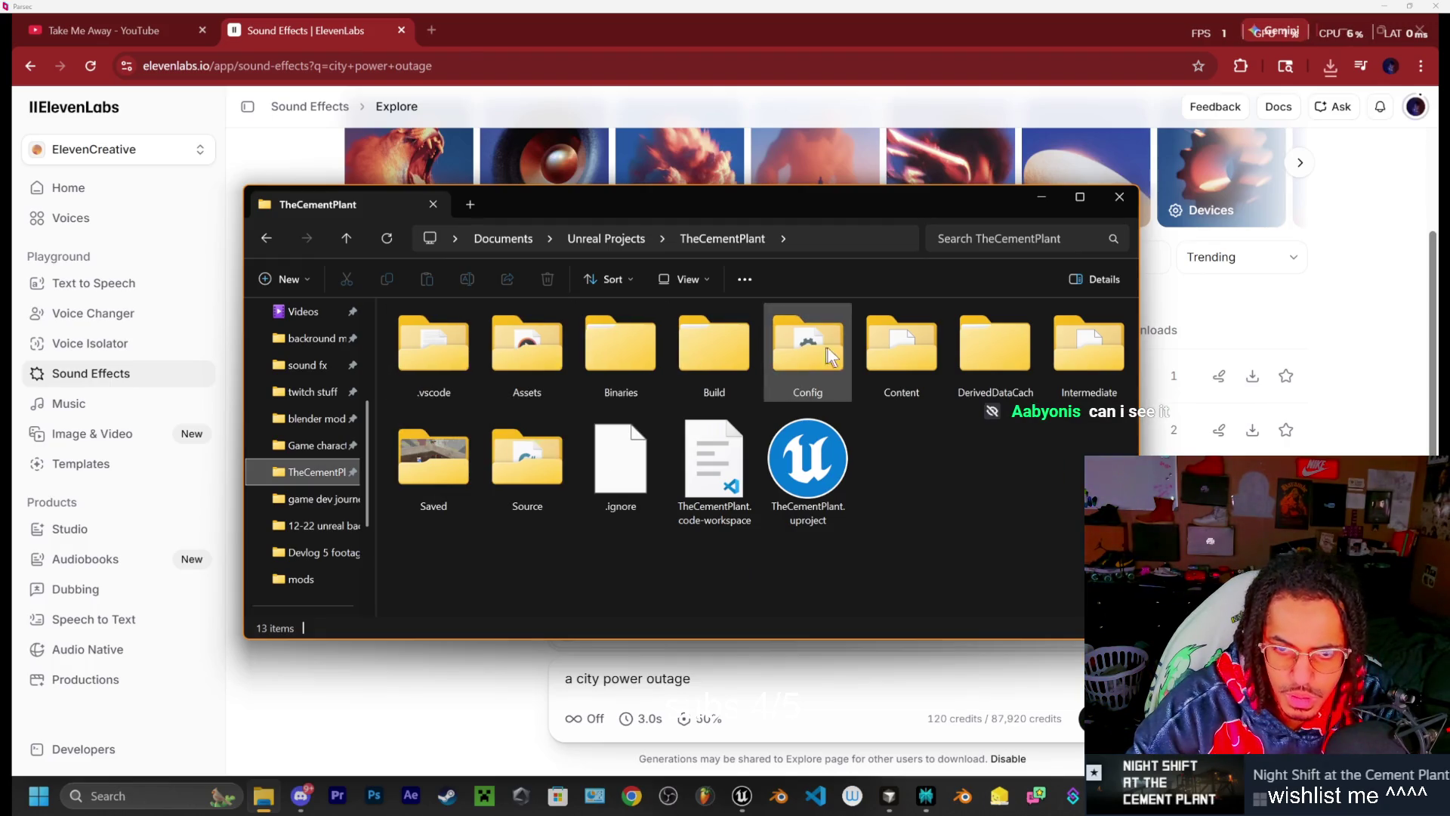
{"action": "double_click", "coordinate": [521, 348]}
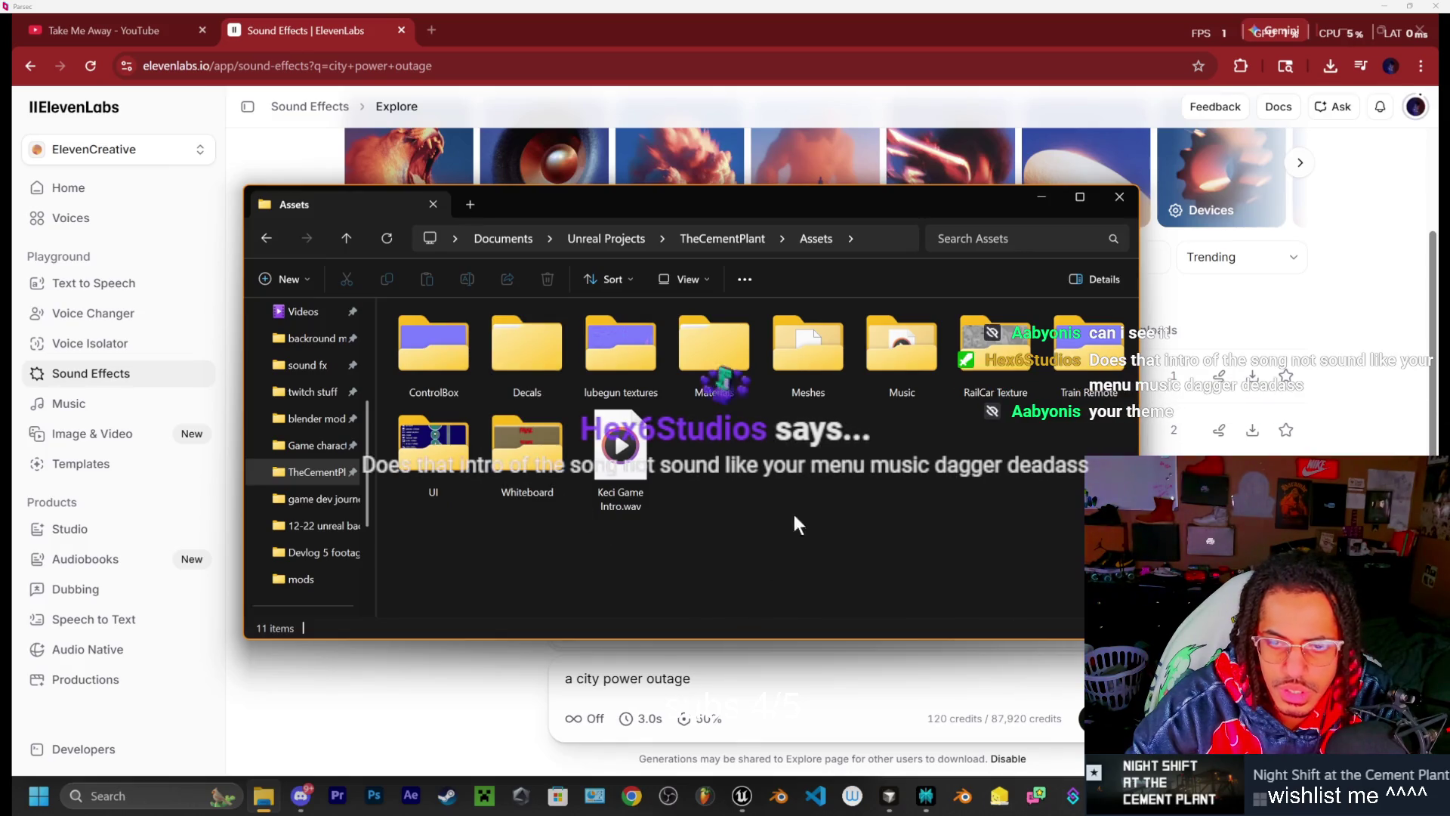
{"action": "double_click", "coordinate": [903, 374]}
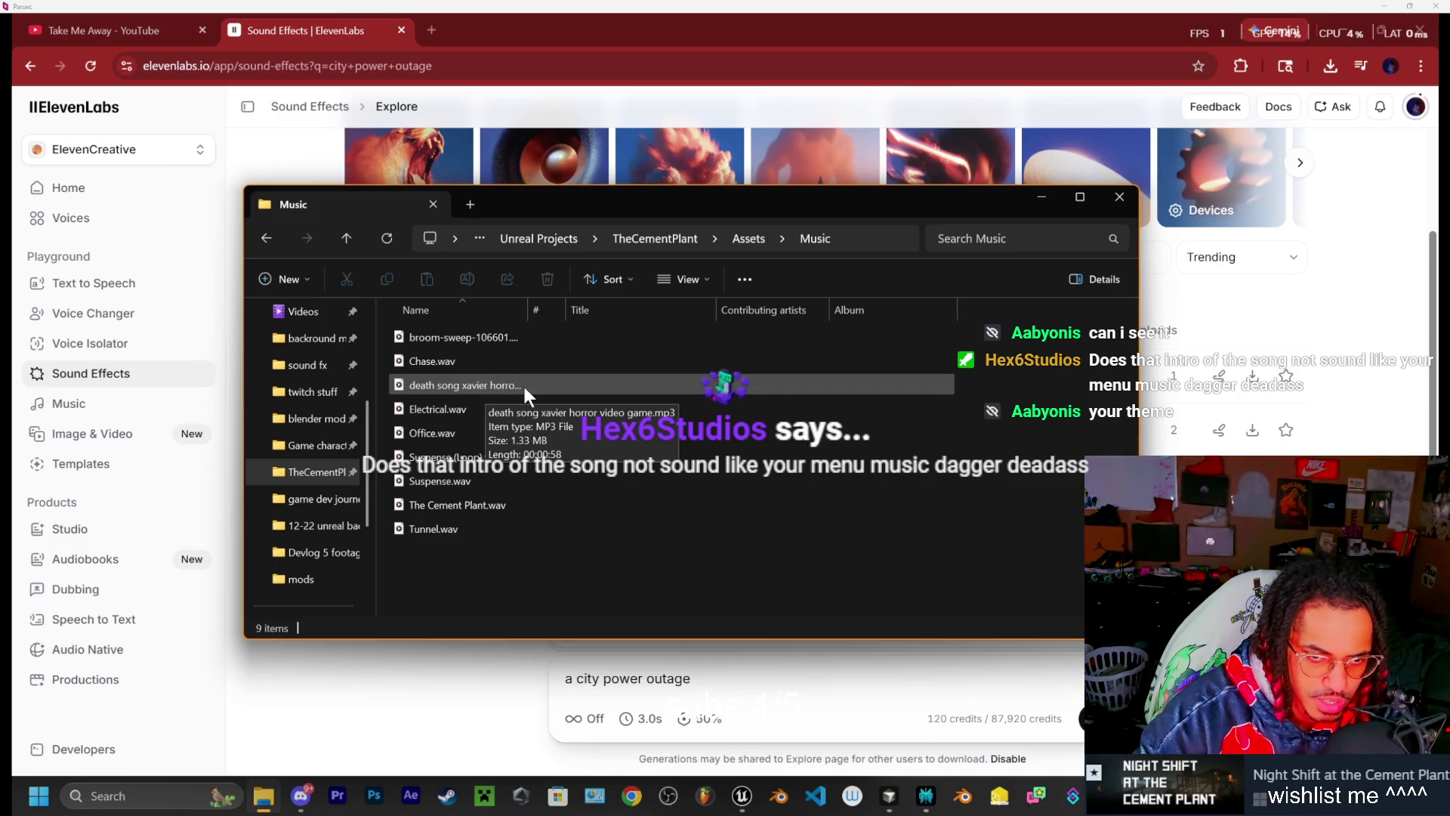
{"action": "double_click", "coordinate": [524, 386]}
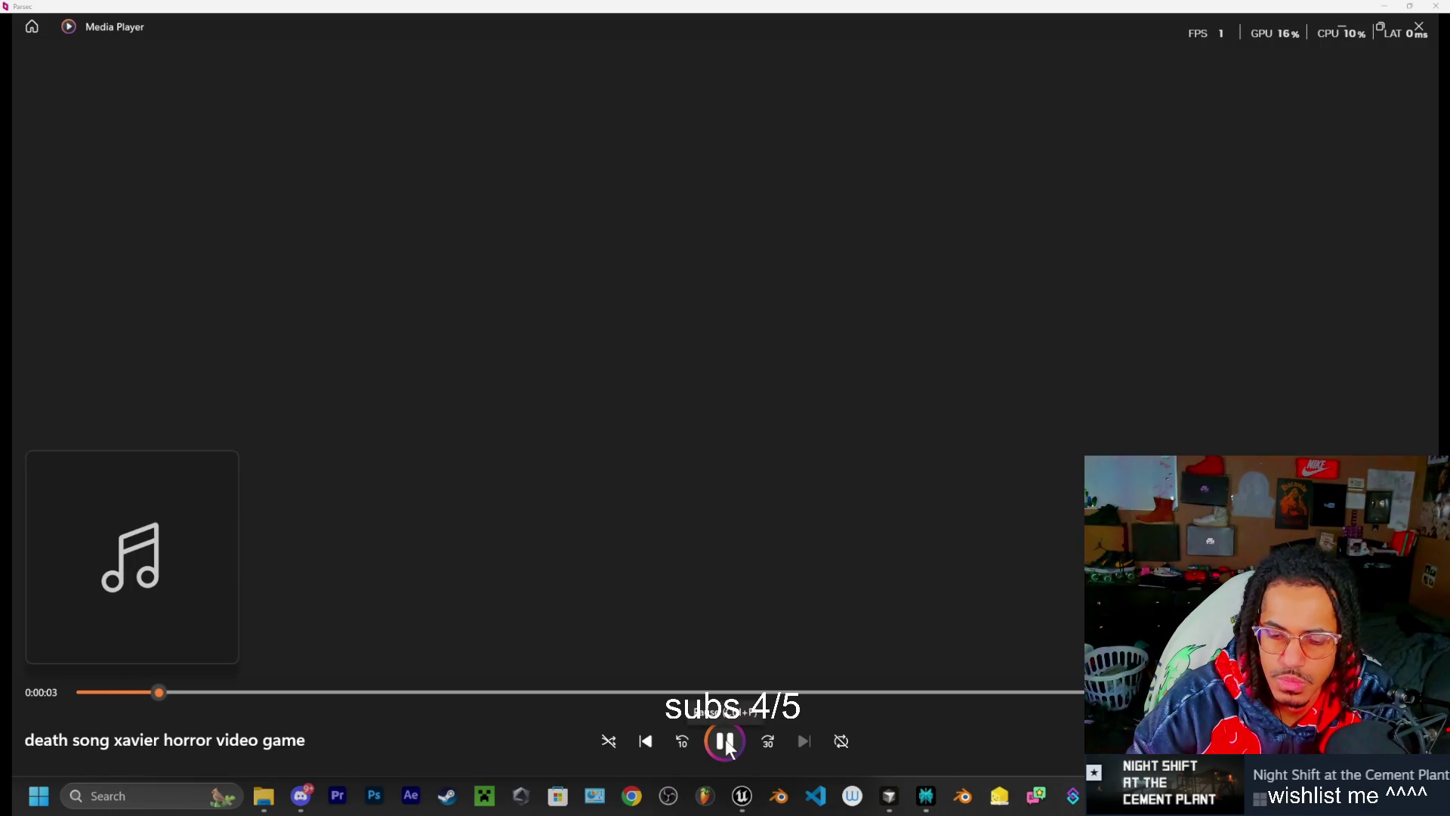
Return to Downloads, replay aVerysilenHill.mp3 to 0:06, and close Media Player
{"action": "left_click", "coordinate": [264, 795]}
{"action": "left_click", "coordinate": [265, 238]}
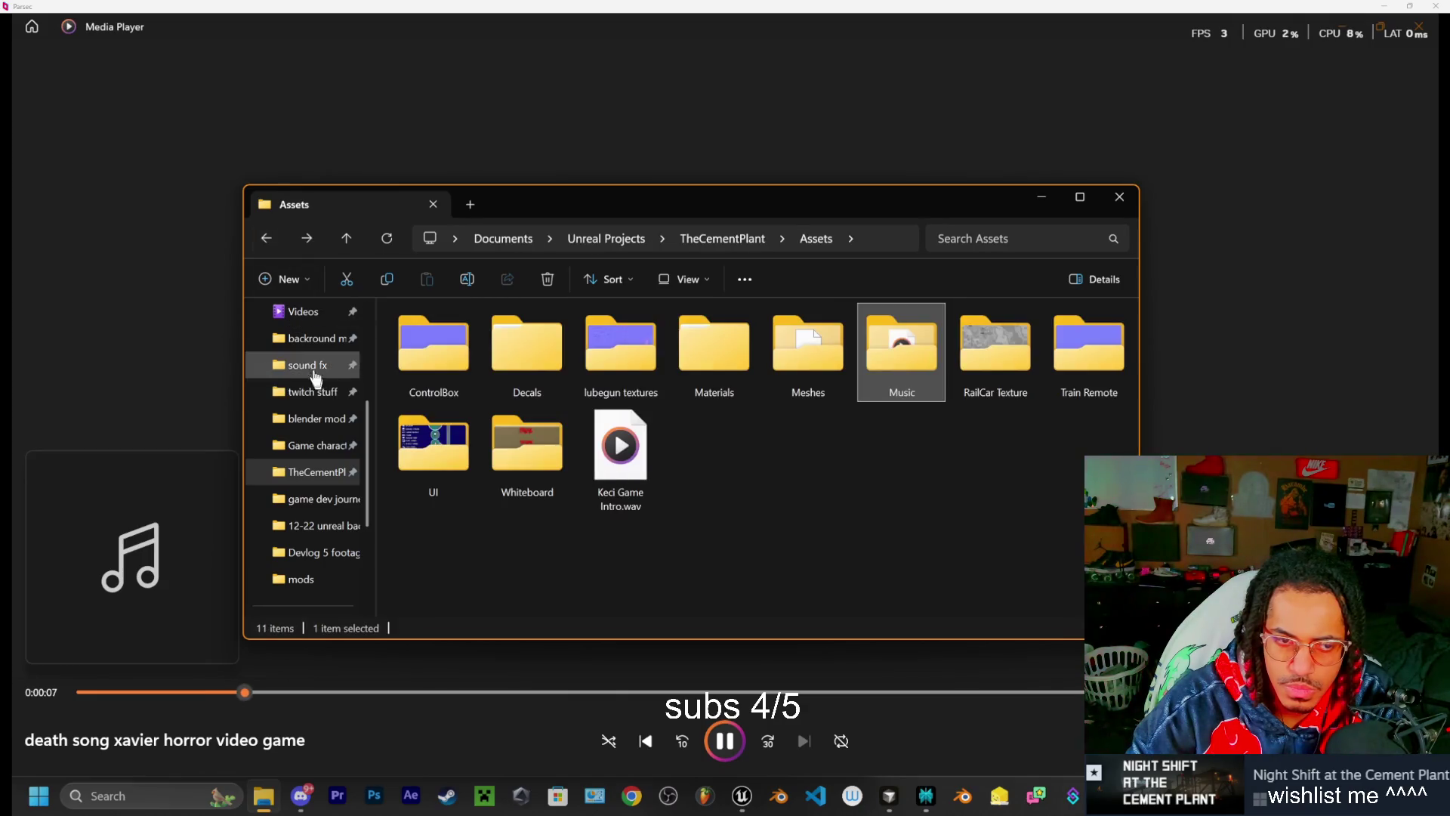
{"action": "scroll", "coordinate": [307, 365], "scroll_direction": "up", "scroll_amount": 3}
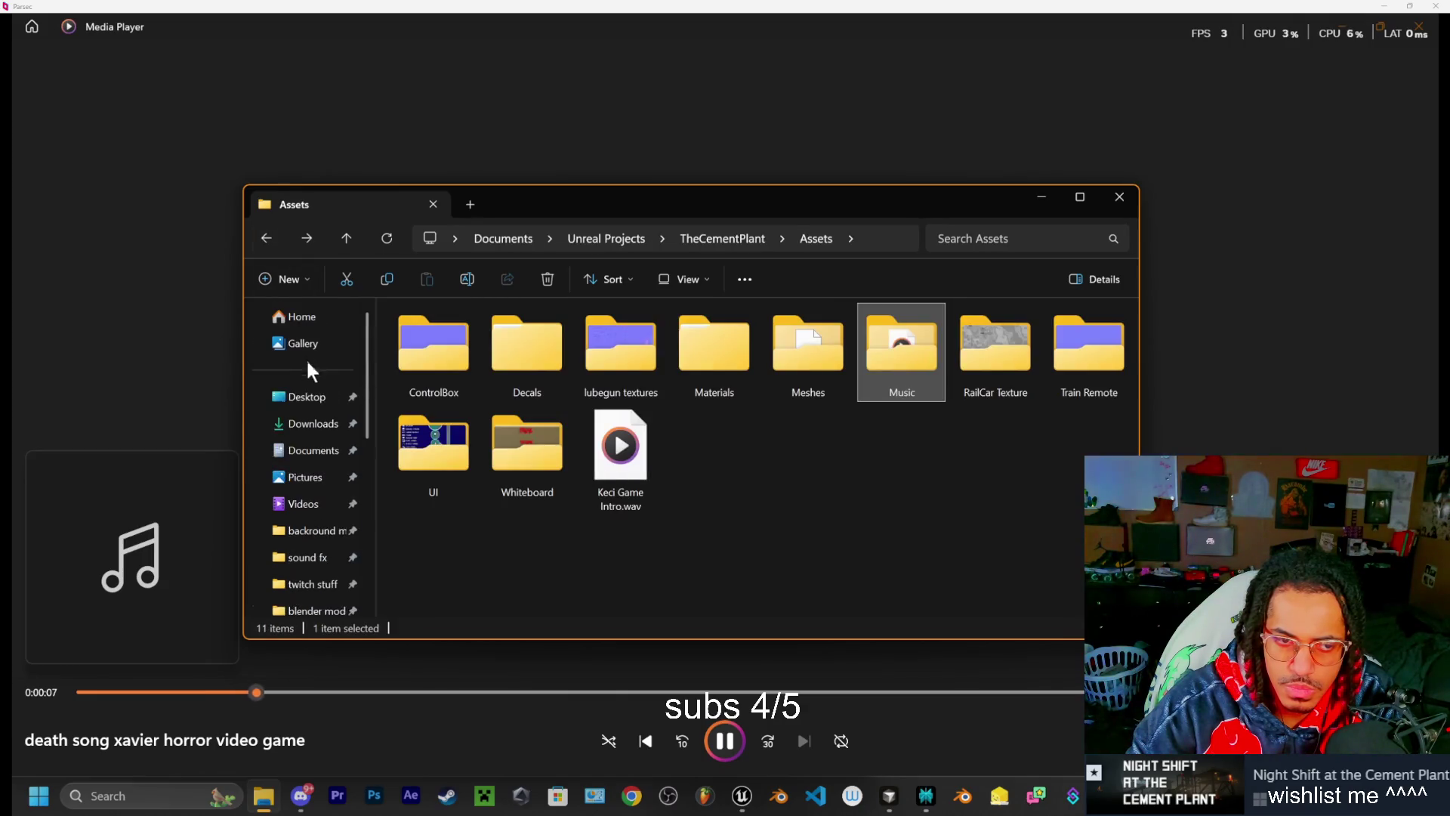
{"action": "left_click", "coordinate": [313, 423]}
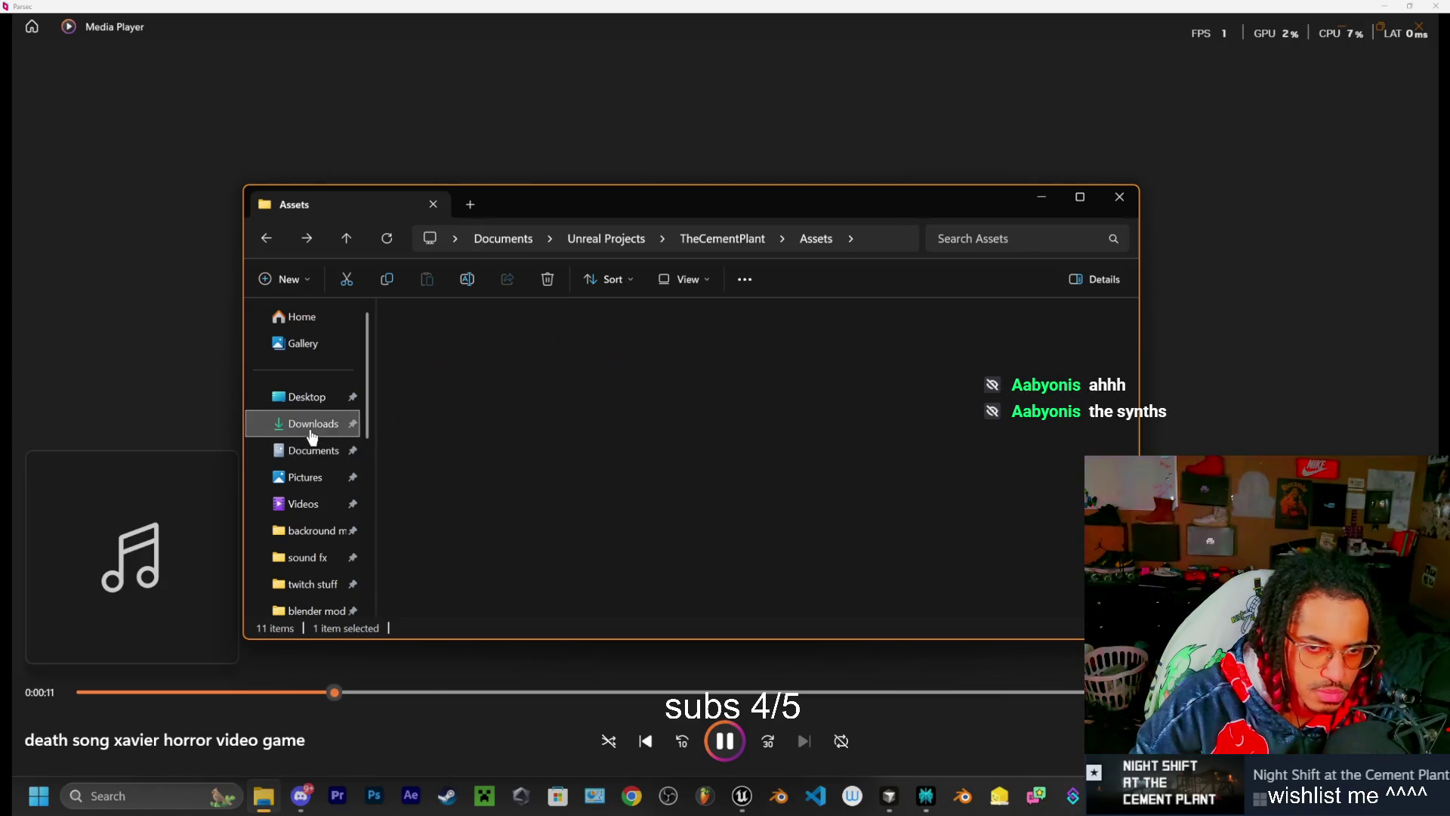
{"action": "double_click", "coordinate": [412, 358]}
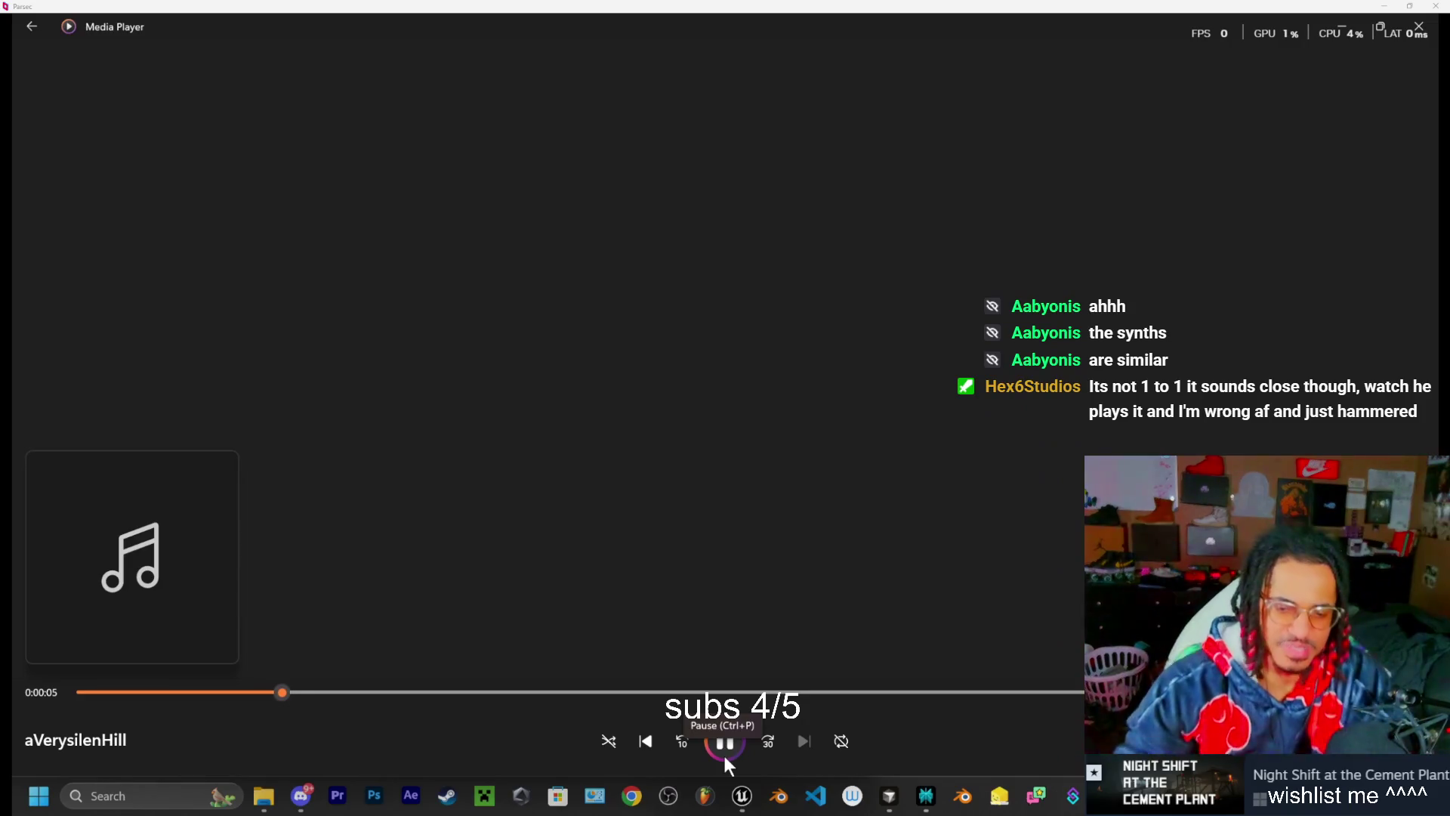
{"action": "left_click", "coordinate": [1420, 33]}
{"action": "left_click_drag", "start_coordinate": [919, 201], "coordinate": [944, 229]}
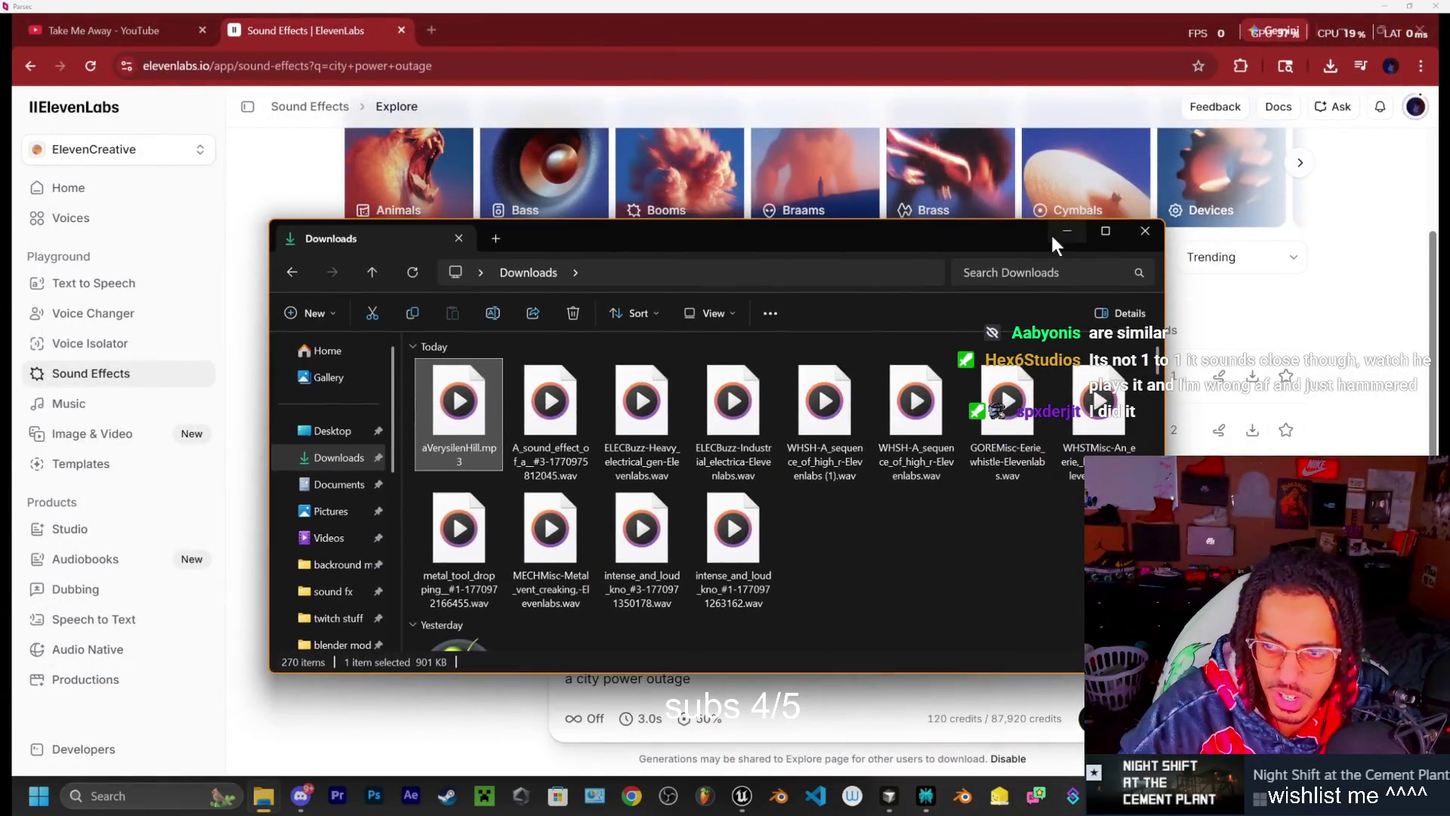
Close the Downloads window to reveal the four 3.0s city power outage takes
{"action": "left_click", "coordinate": [1143, 236]}
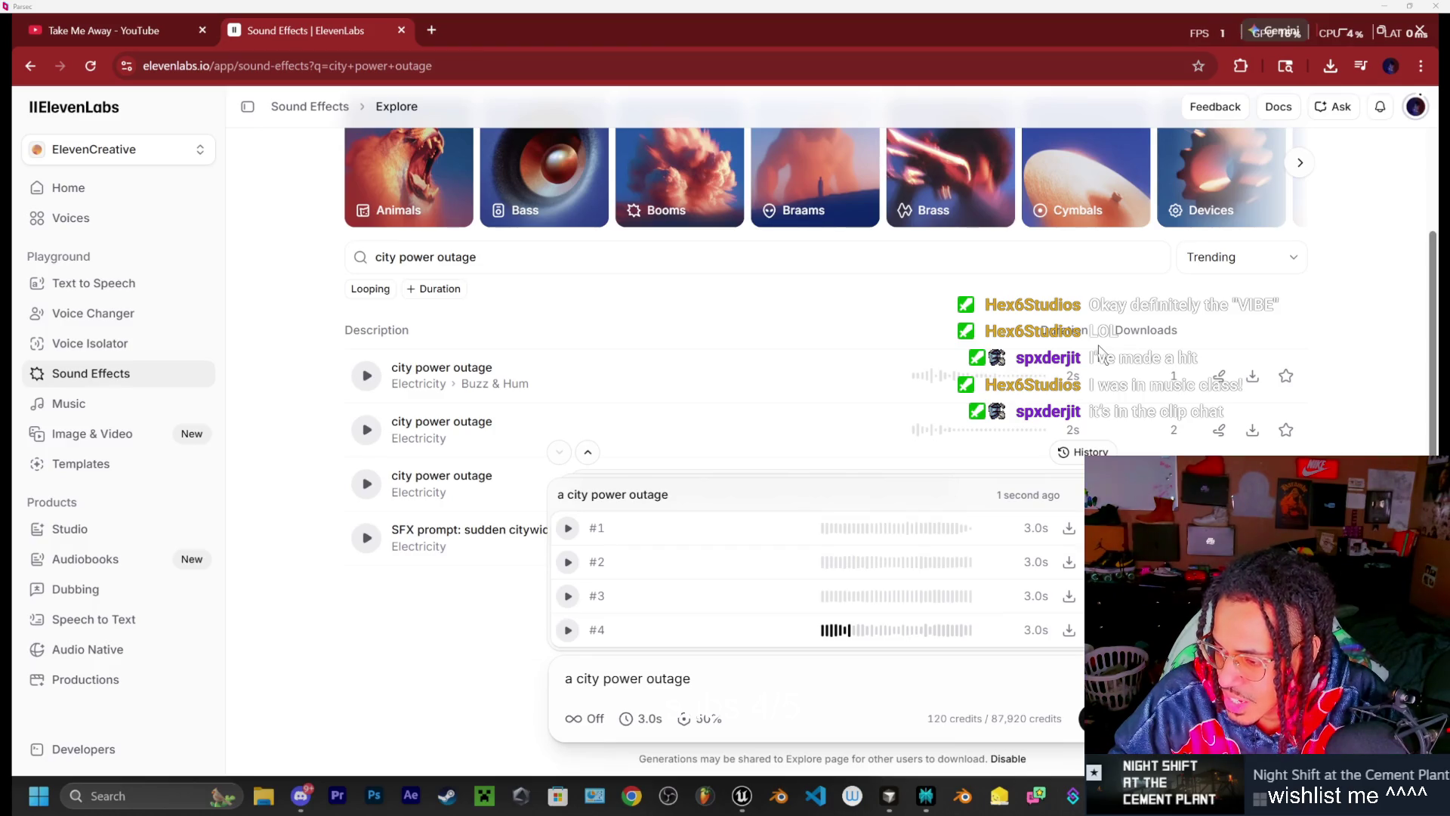
Open the twitch.tv clip link shared in Discord's #clips channel
{"action": "left_click", "coordinate": [312, 790]}
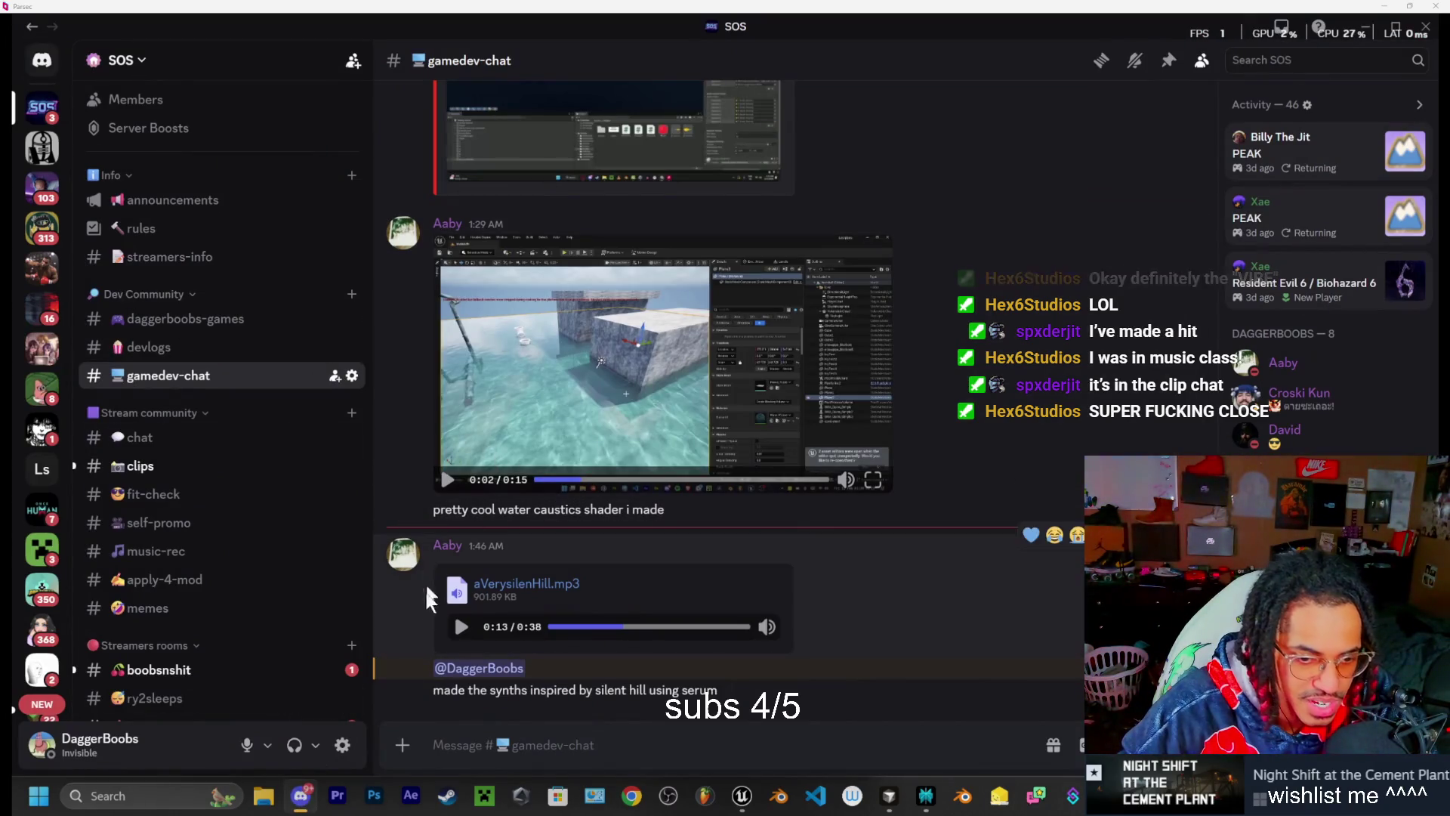
{"action": "left_click", "coordinate": [140, 465]}
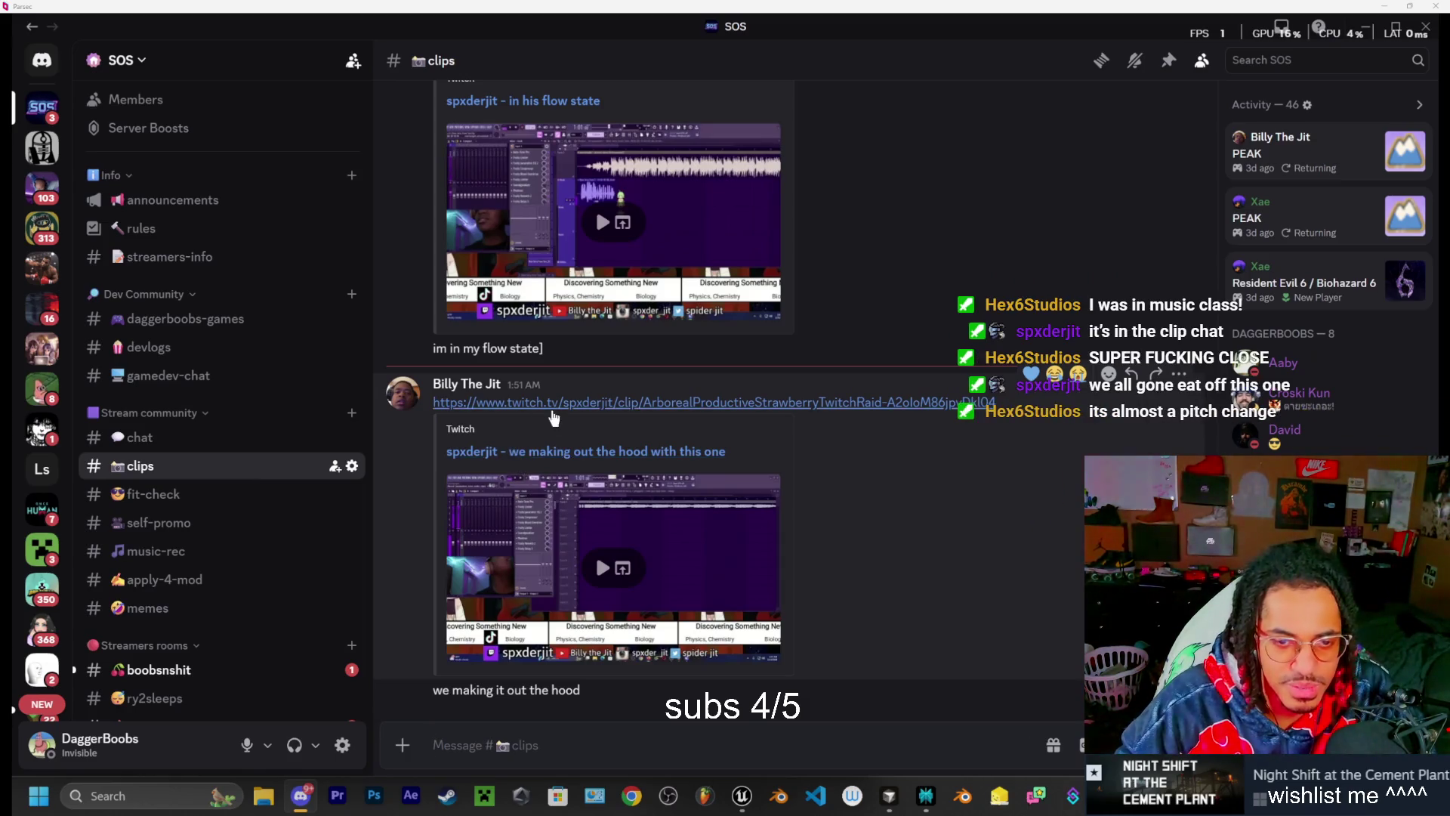
{"action": "left_click", "coordinate": [567, 403]}
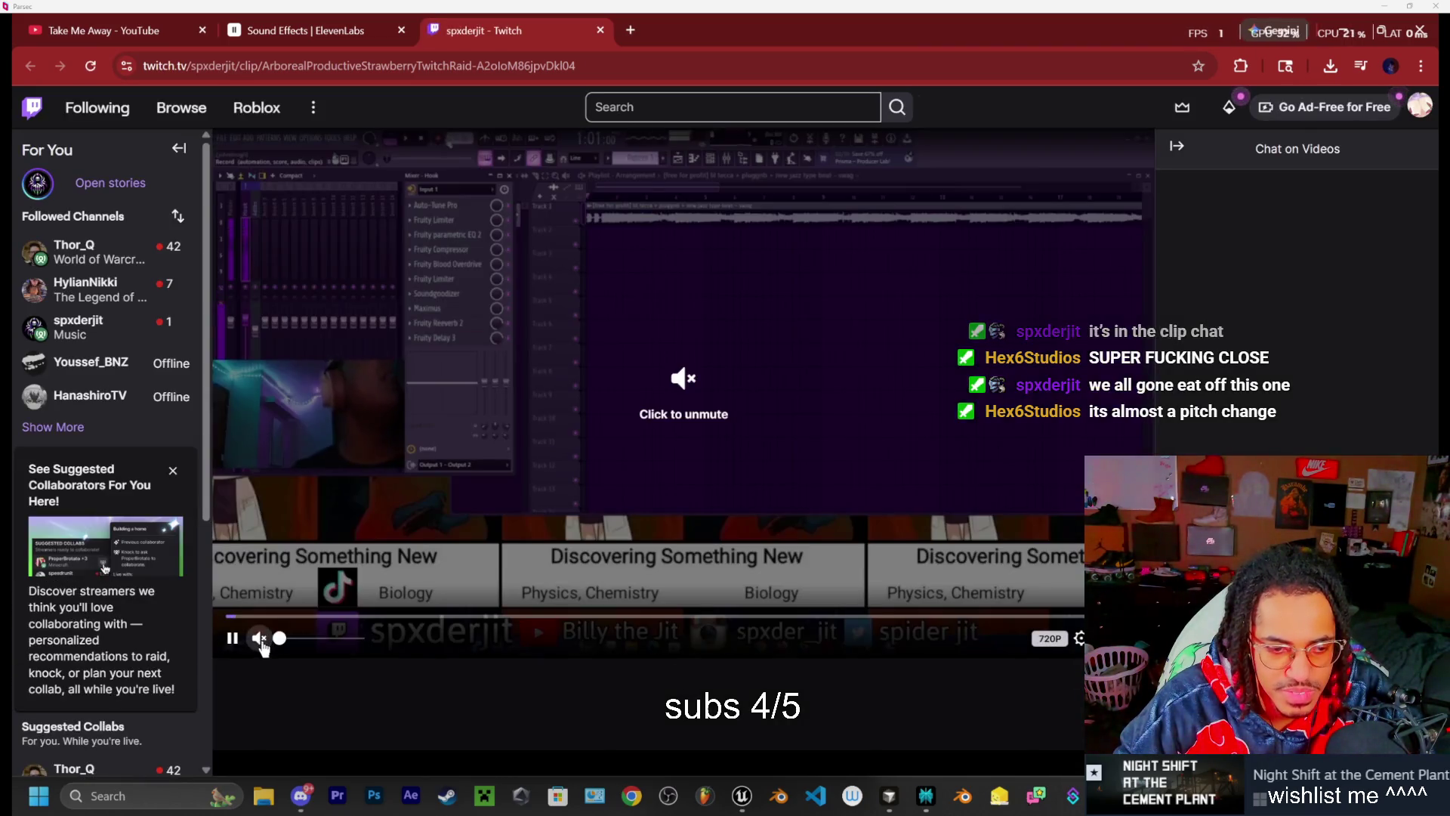
Pause the Twitch clip, resume it, then pause it again
{"action": "left_click", "coordinate": [234, 639]}
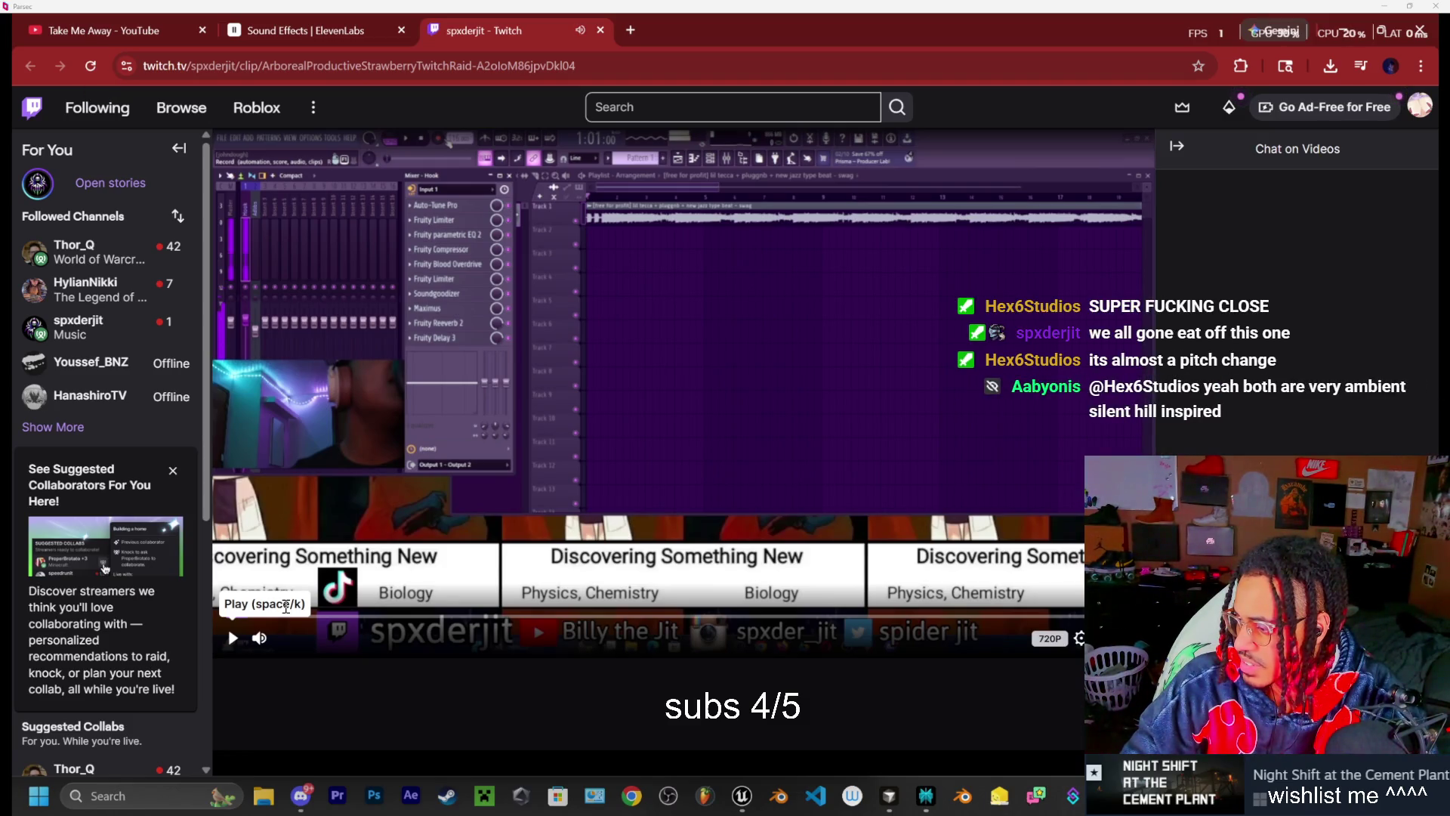
{"action": "left_click", "coordinate": [930, 527]}
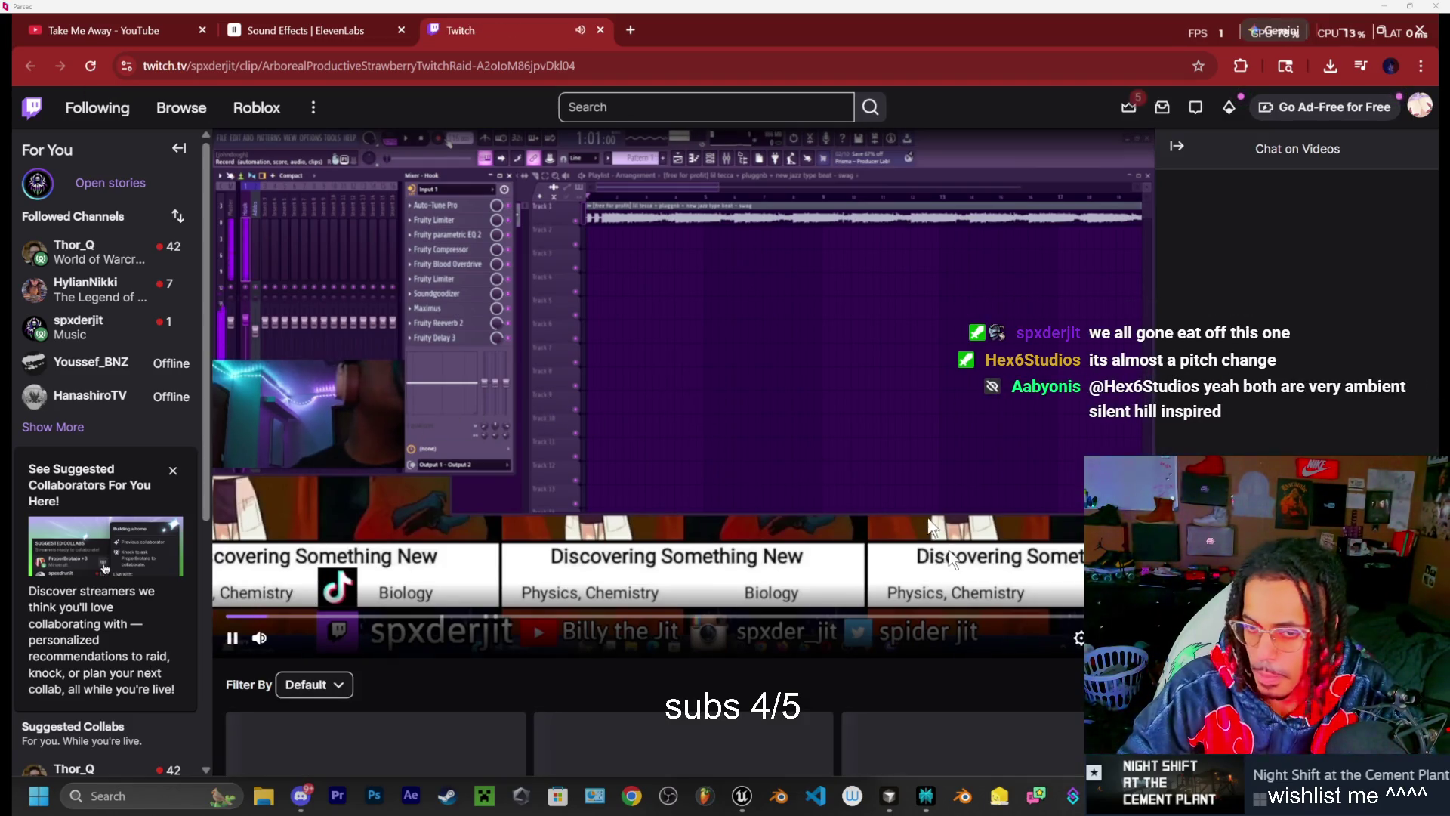
{"action": "scroll", "coordinate": [930, 526], "scroll_direction": "down", "scroll_amount": 4}
{"action": "scroll", "coordinate": [930, 526], "scroll_direction": "up", "scroll_amount": 4}
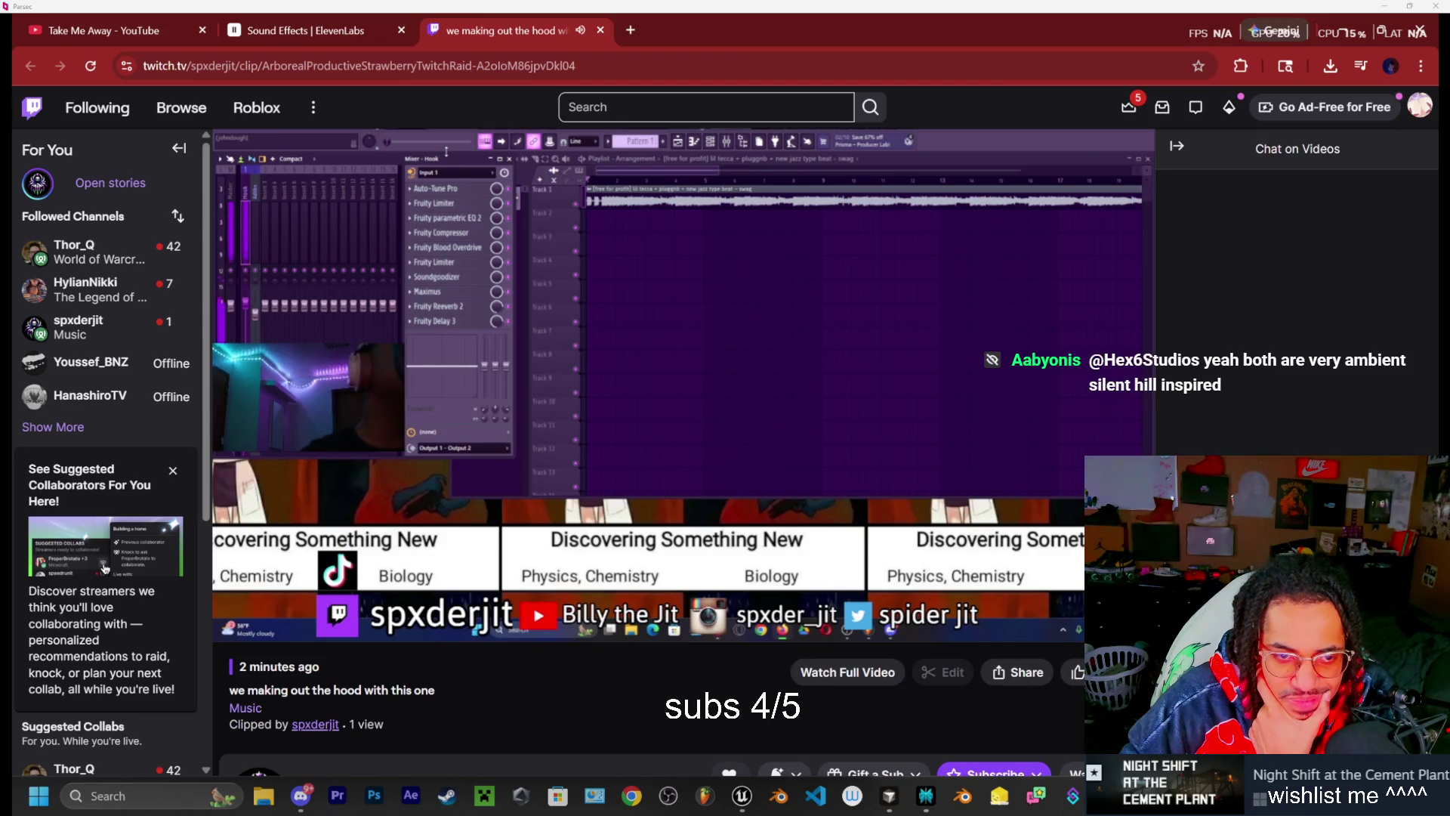
{"action": "left_click", "coordinate": [232, 620]}
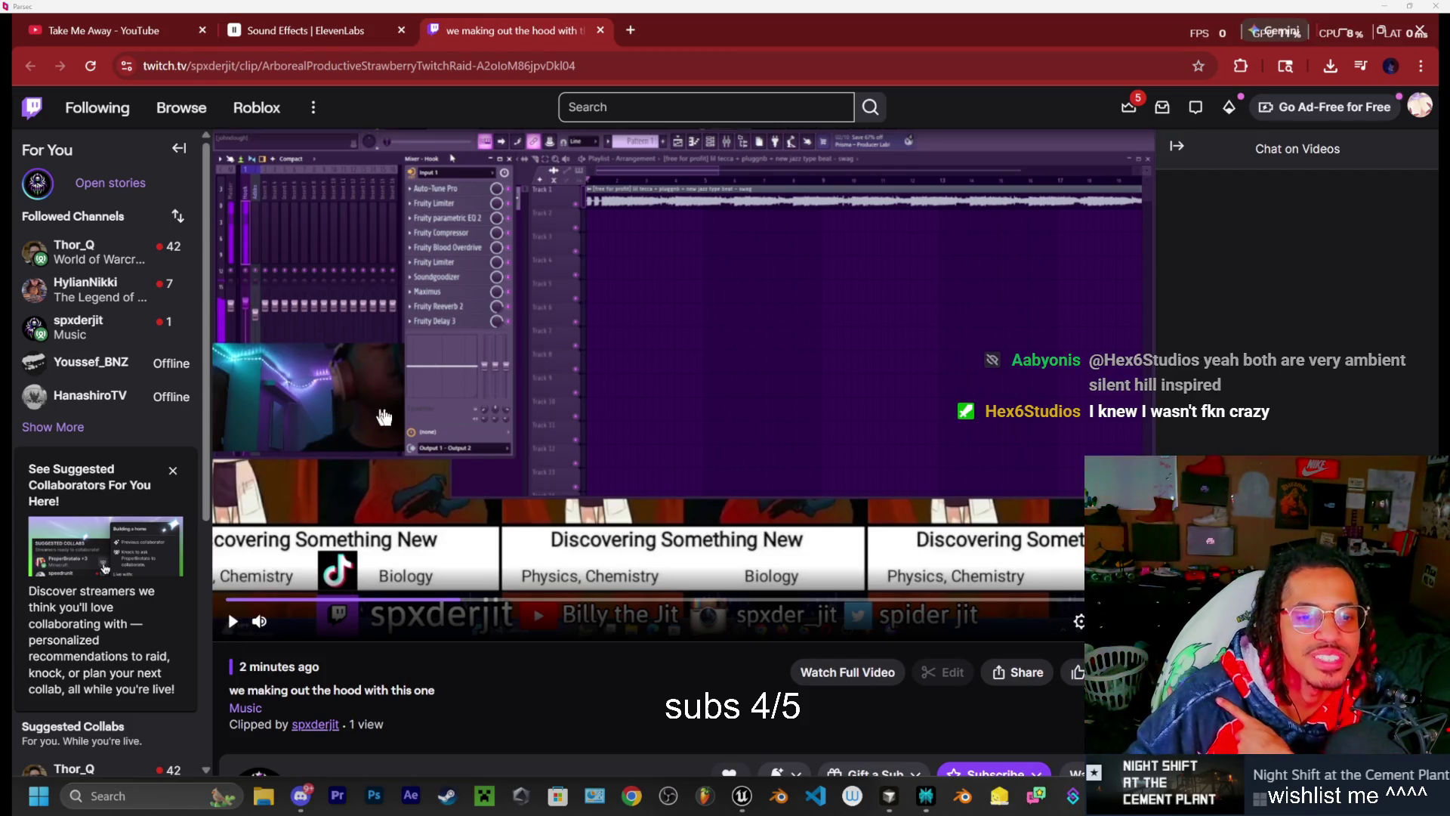
Zoom the Twitch page out with Ctrl+minus to browse it, then zoom back in
{"action": "key", "text": "ctrl+minus"}
{"action": "key", "text": "ctrl+minus"}
{"action": "key", "text": "ctrl+minus"}
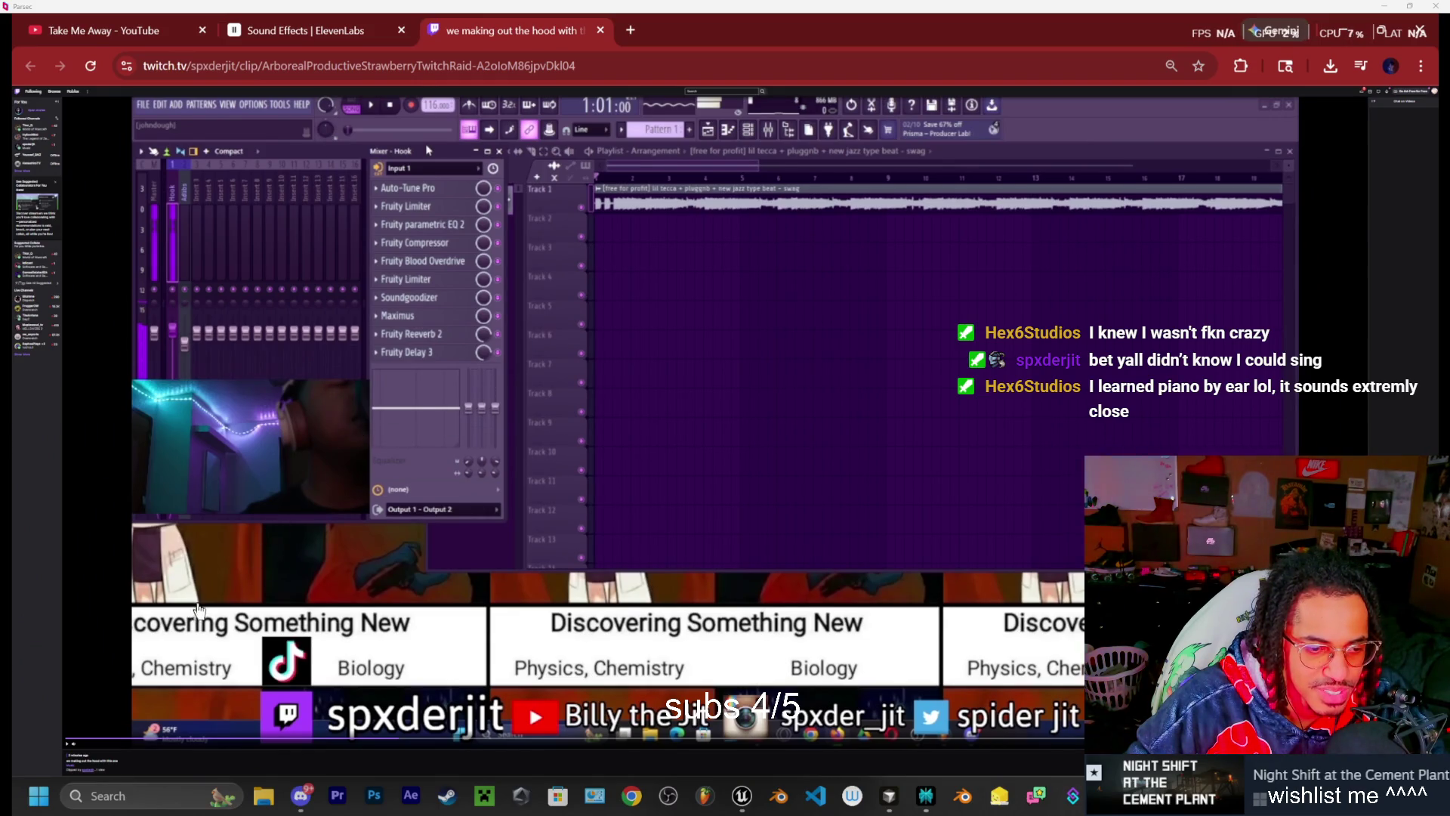
{"action": "scroll", "coordinate": [199, 609], "scroll_direction": "down", "scroll_amount": 3}
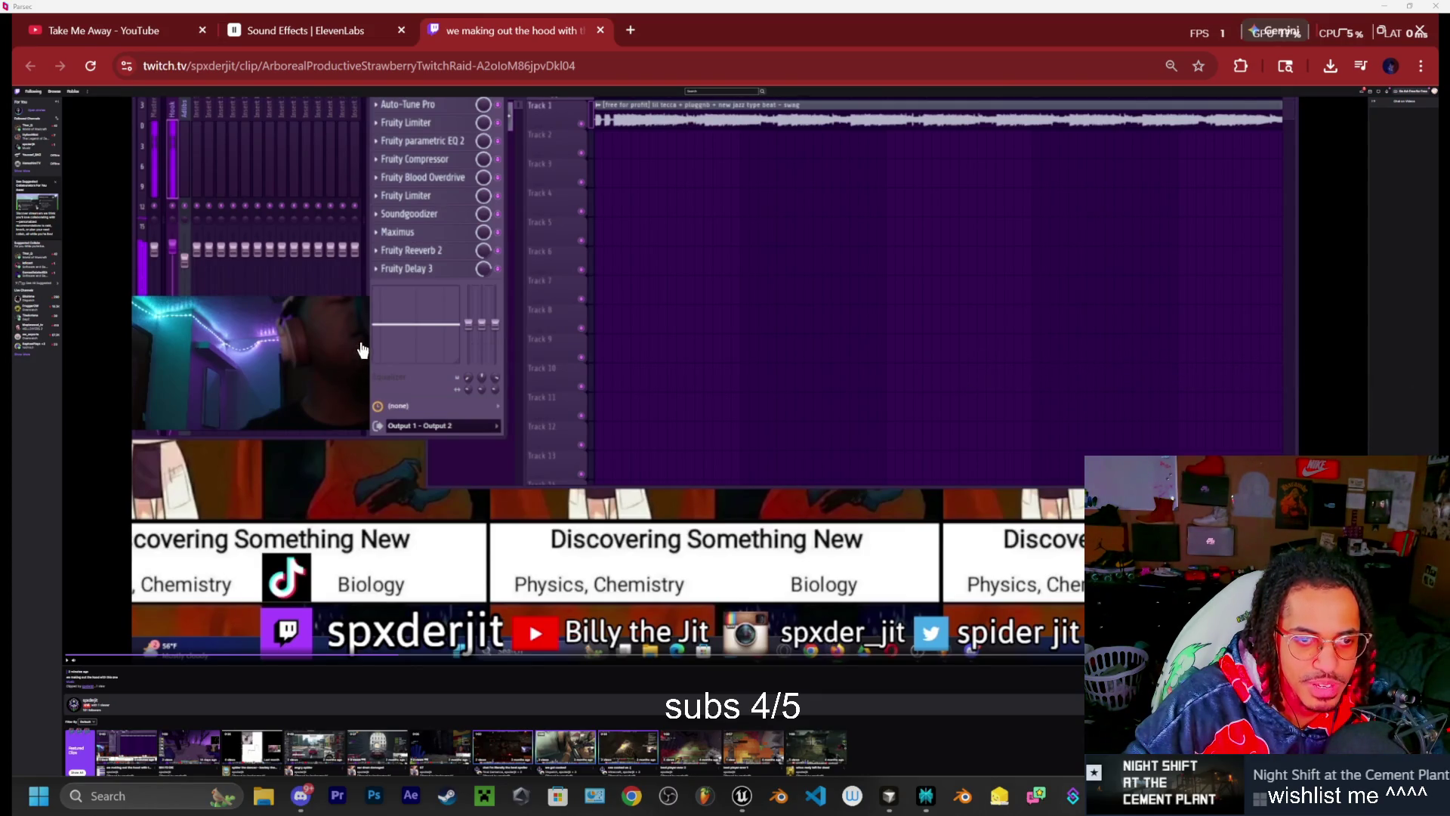
{"action": "scroll", "coordinate": [316, 388], "scroll_direction": "down", "scroll_amount": 3}
{"action": "scroll", "coordinate": [318, 531], "scroll_direction": "up", "scroll_amount": 5}
{"action": "scroll", "coordinate": [453, 492], "scroll_direction": "down", "scroll_amount": 1}
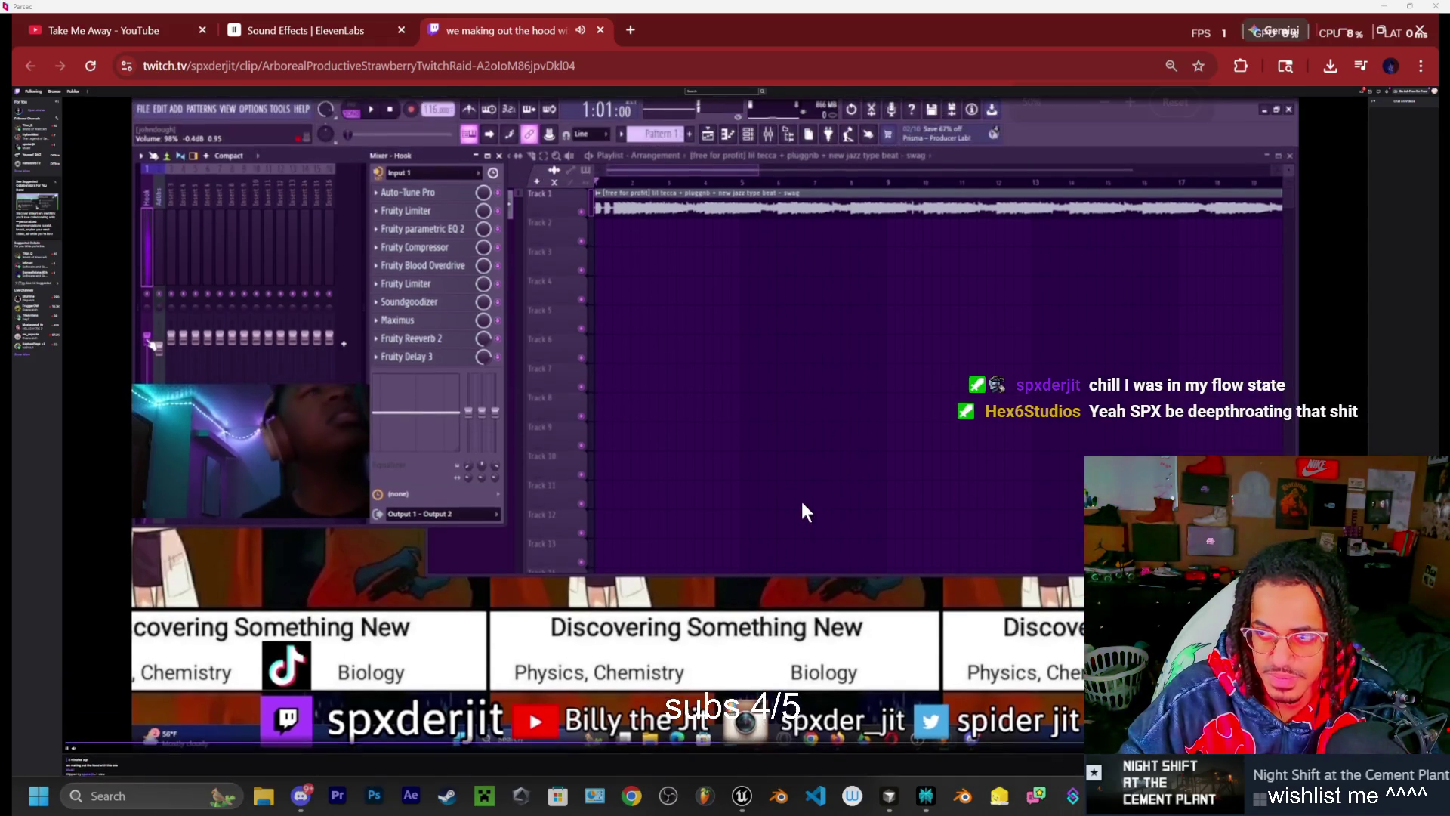
{"action": "key", "text": "ctrl+plus"}
{"action": "key", "text": "ctrl+plus"}
{"action": "key", "text": "ctrl+plus"}
{"action": "key", "text": "ctrl+plus"}
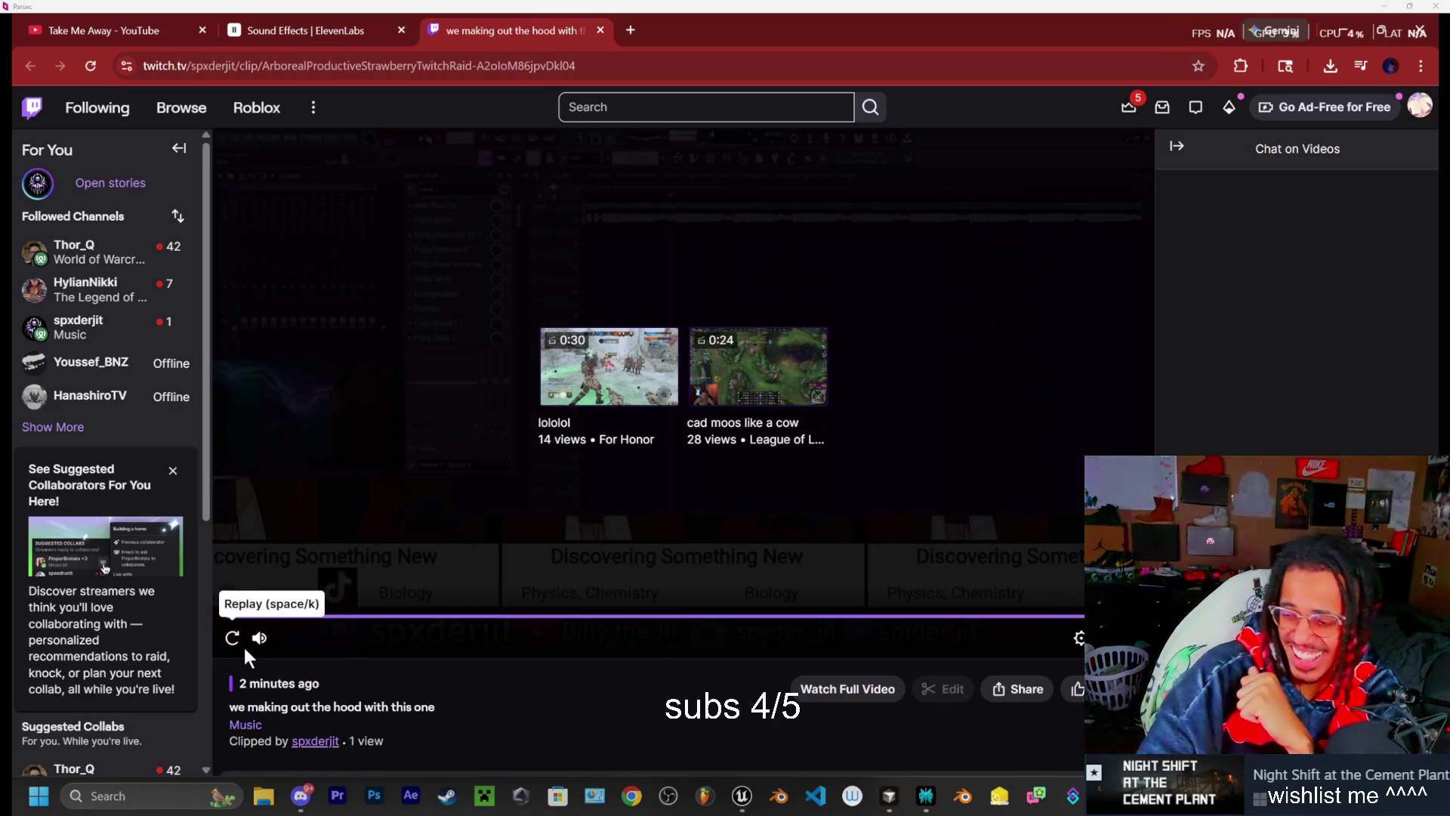
Replay the clip from the start, then pause it partway through
{"action": "mouse_move", "coordinate": [261, 653]}
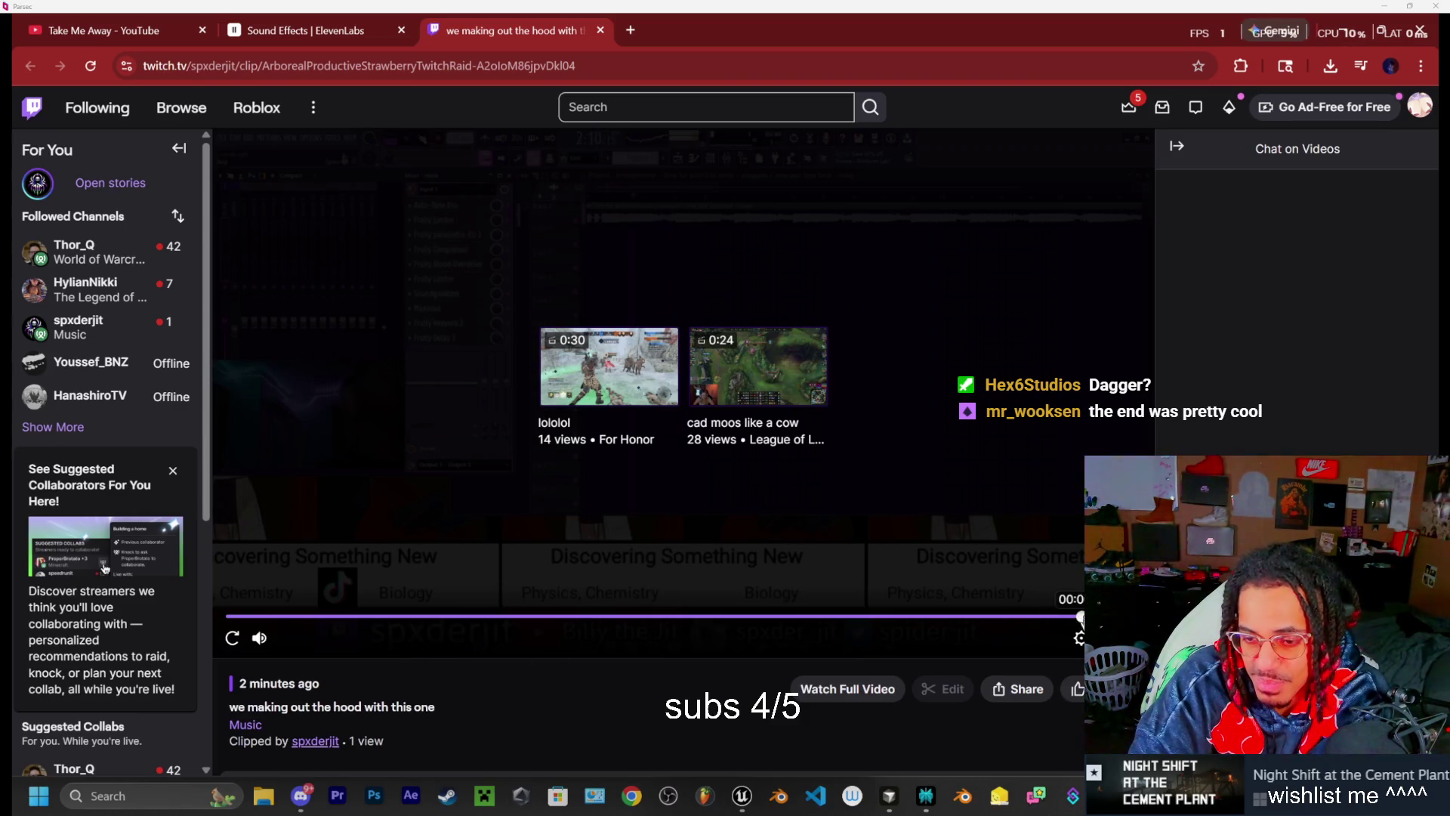
{"action": "left_click", "coordinate": [232, 638]}
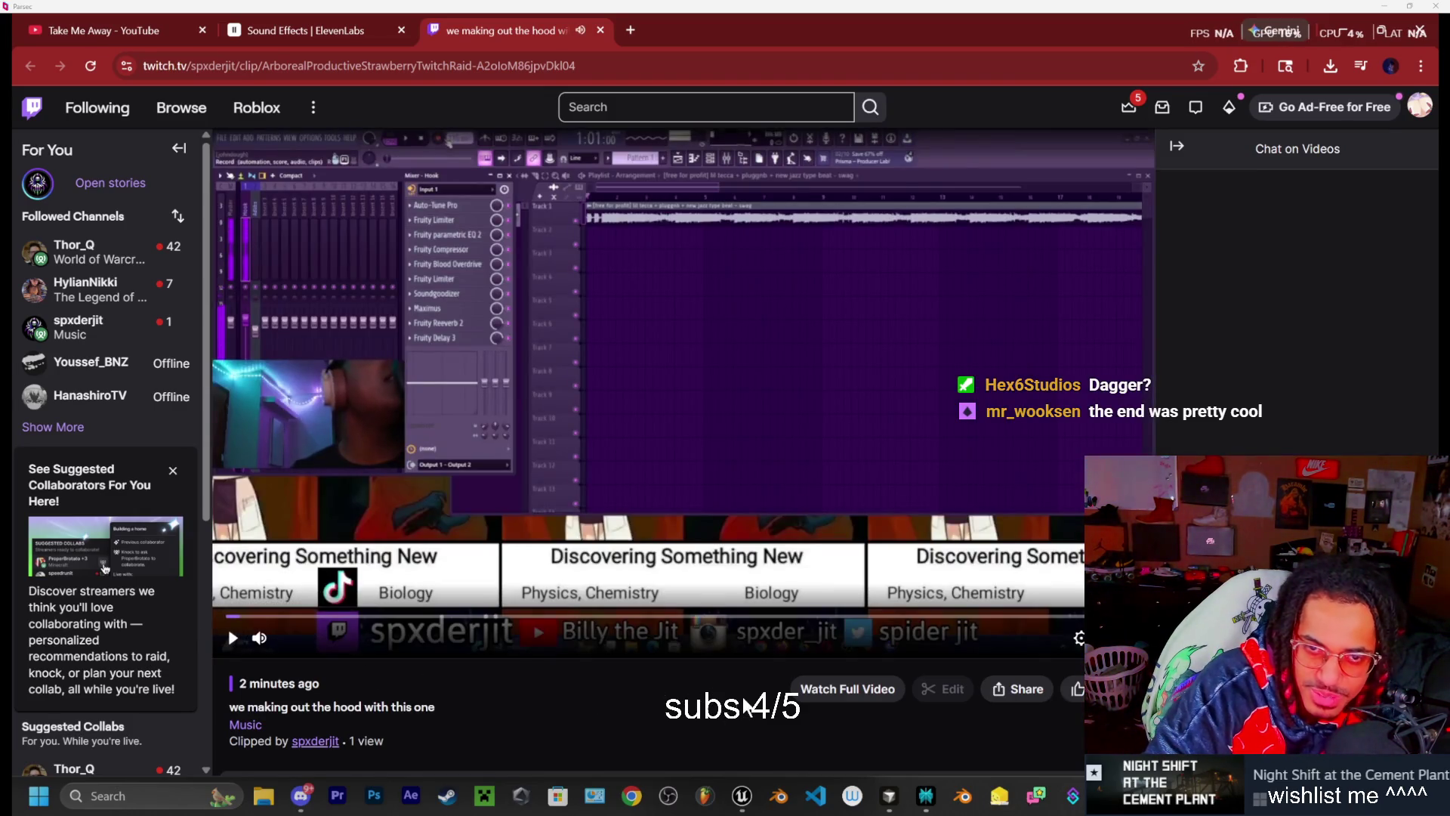
{"action": "left_click", "coordinate": [231, 638]}
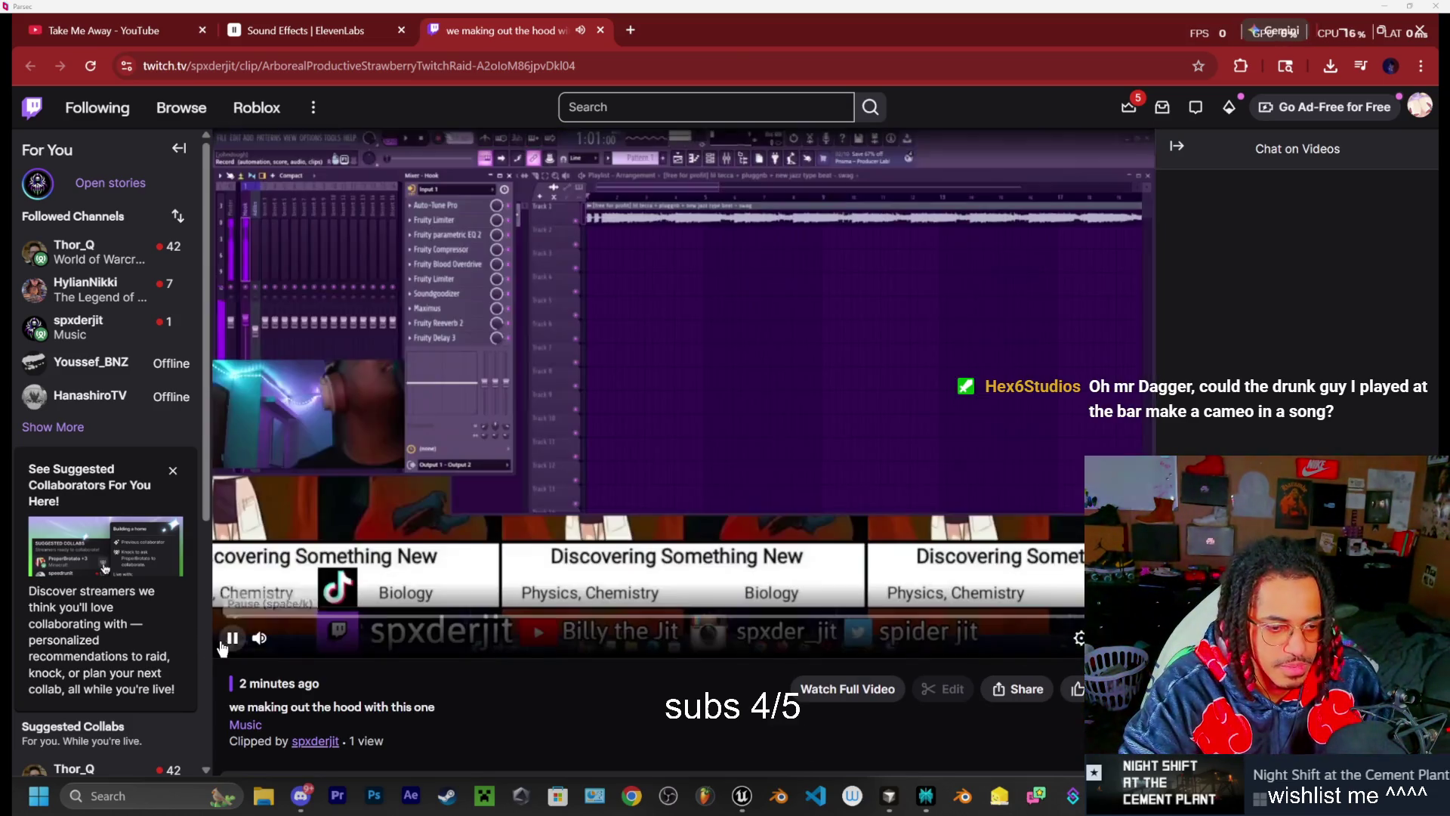
{"action": "left_click", "coordinate": [234, 639]}
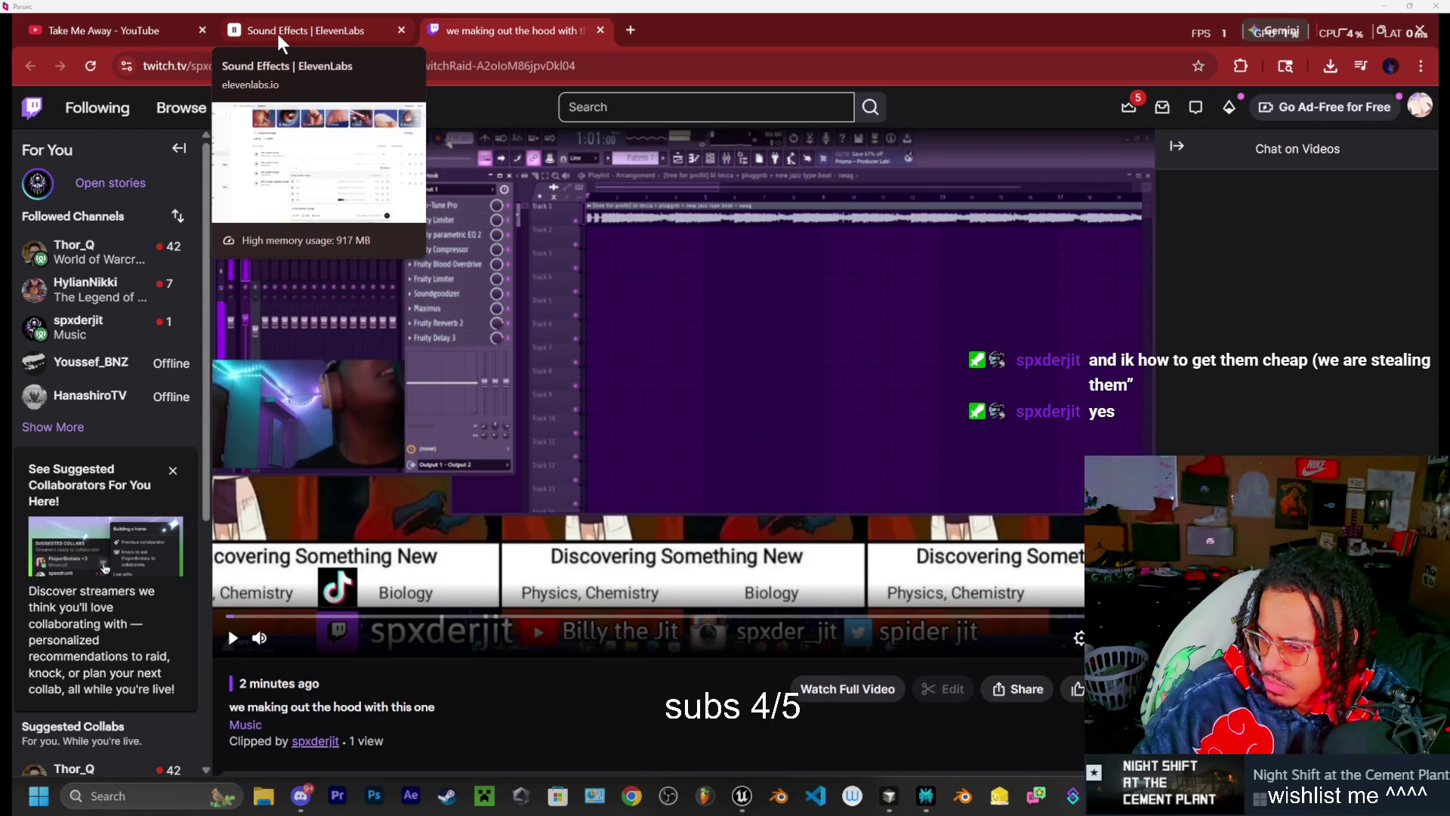
Scroll down and open the clip creator's channel page
{"action": "scroll", "coordinate": [323, 671], "scroll_direction": "down", "scroll_amount": 1}
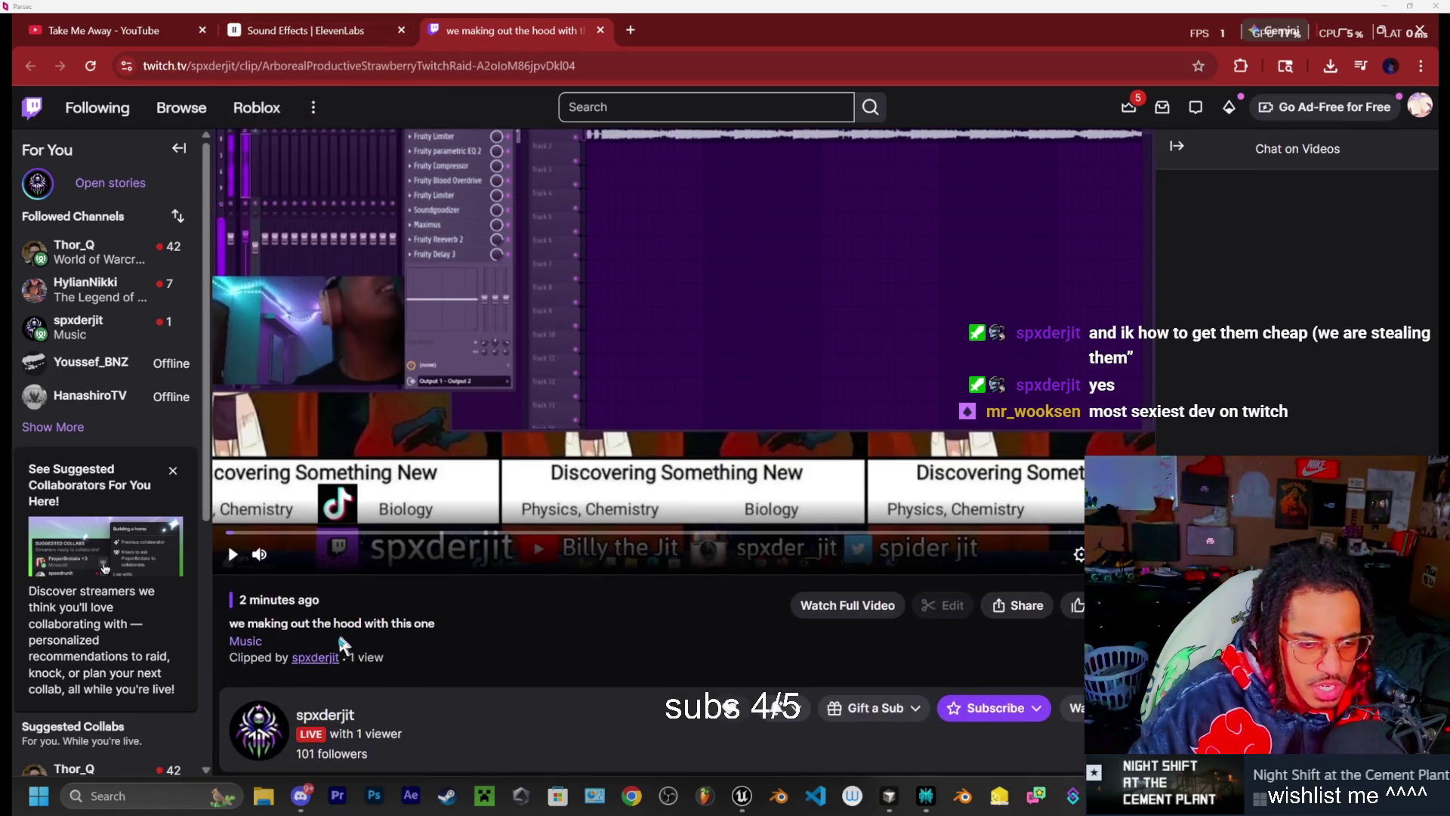
{"action": "scroll", "coordinate": [322, 671], "scroll_direction": "down", "scroll_amount": 1}
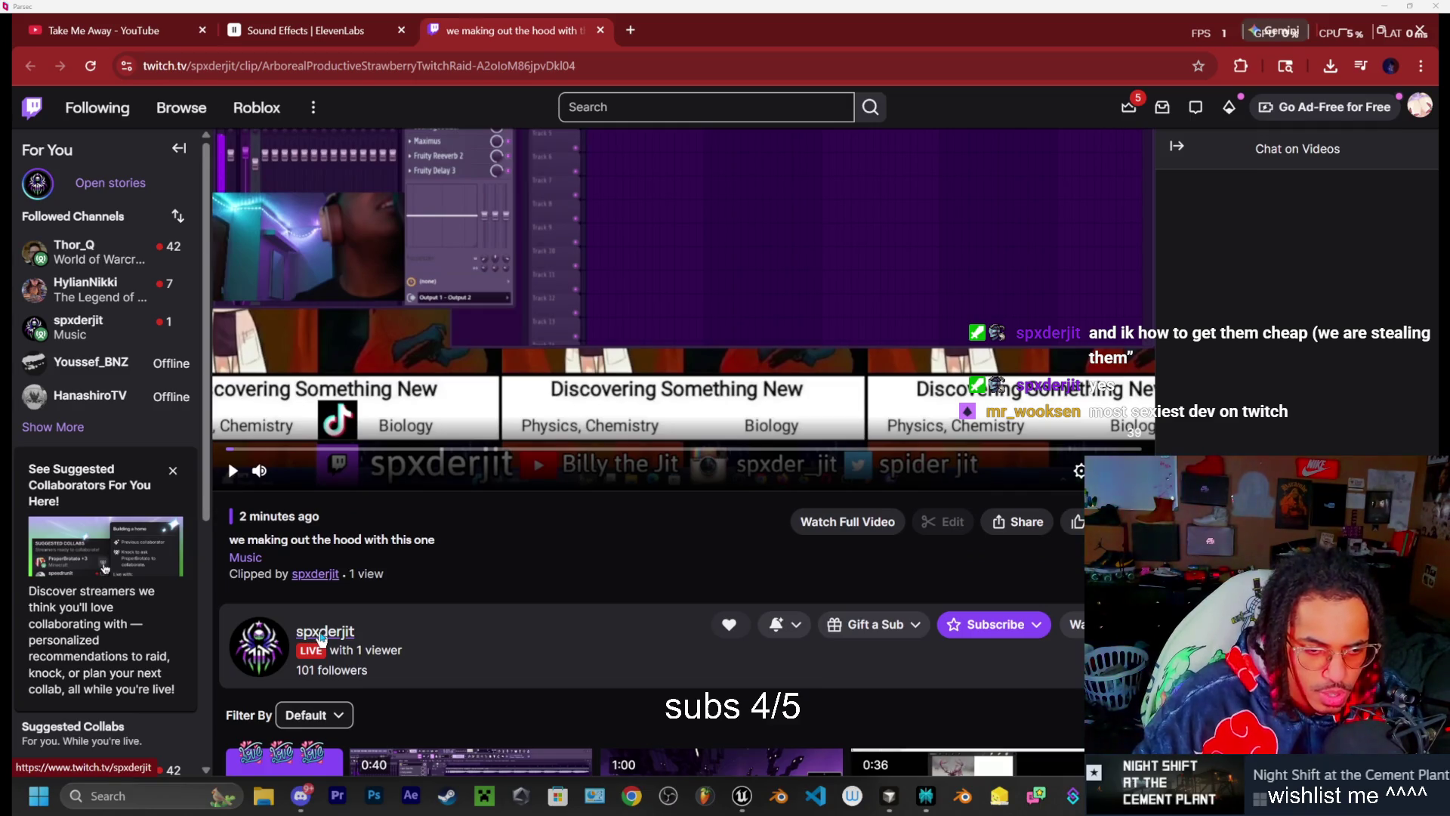
{"action": "left_click", "coordinate": [320, 637]}
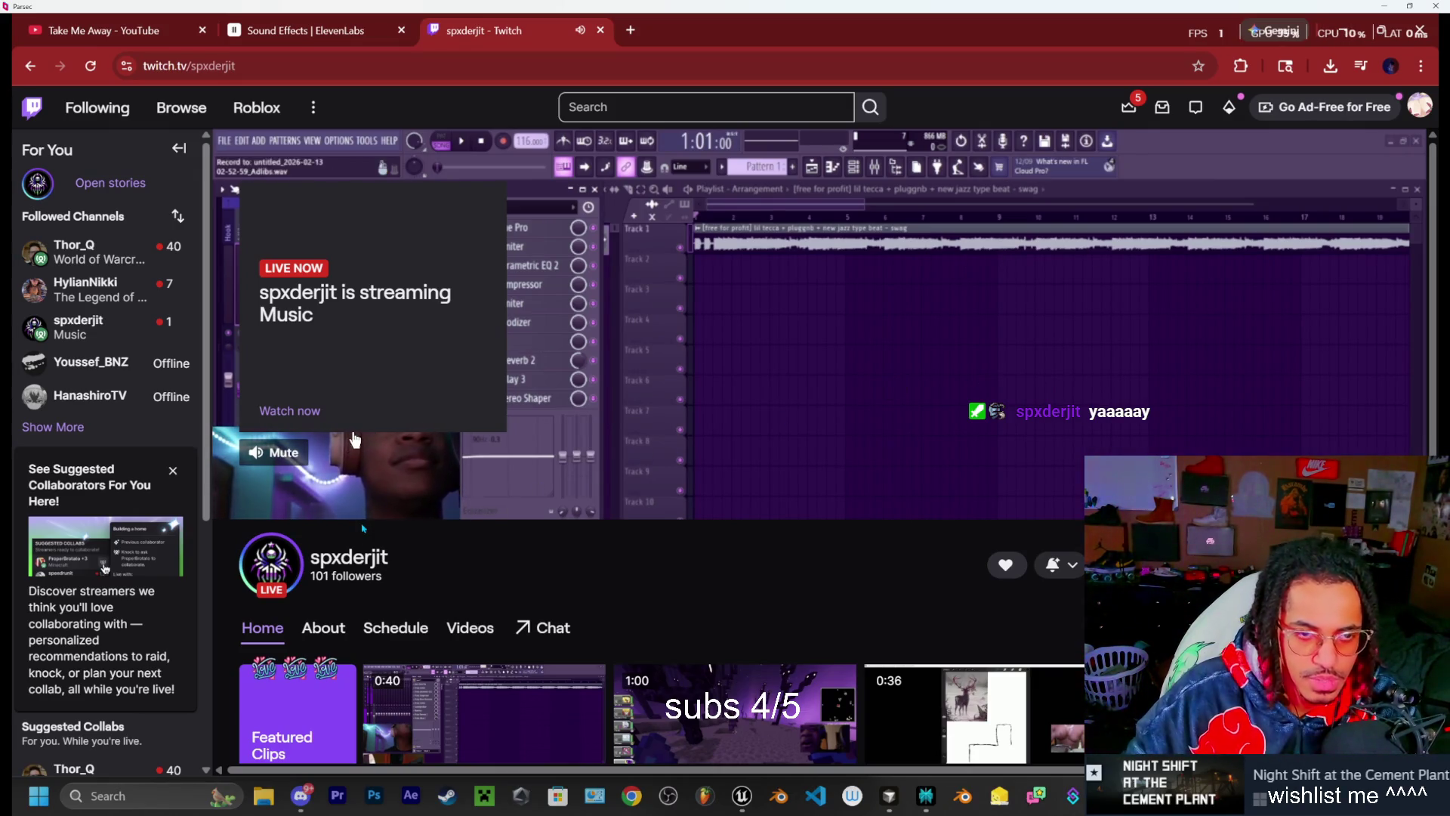
Scroll down the streamer's channel page to the Featured Clips row, led by 'we making out the hood with this one'
{"action": "scroll", "coordinate": [319, 348], "scroll_direction": "down", "scroll_amount": 2}
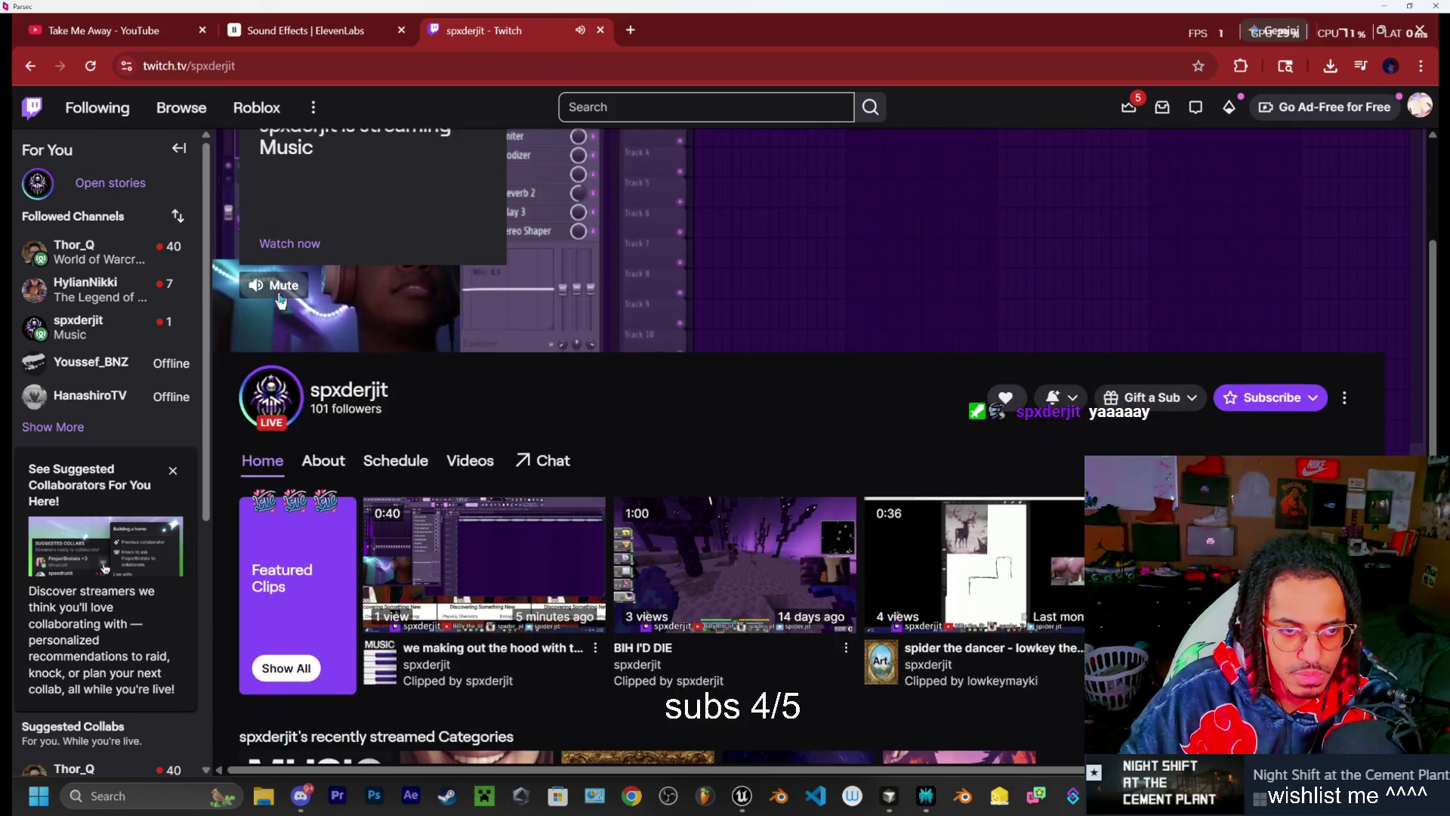